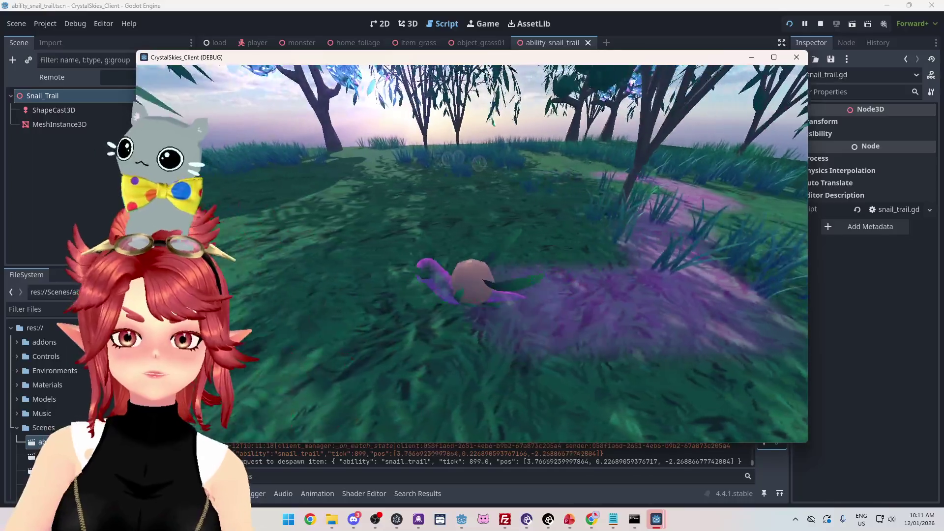
pyautogui.press('w')
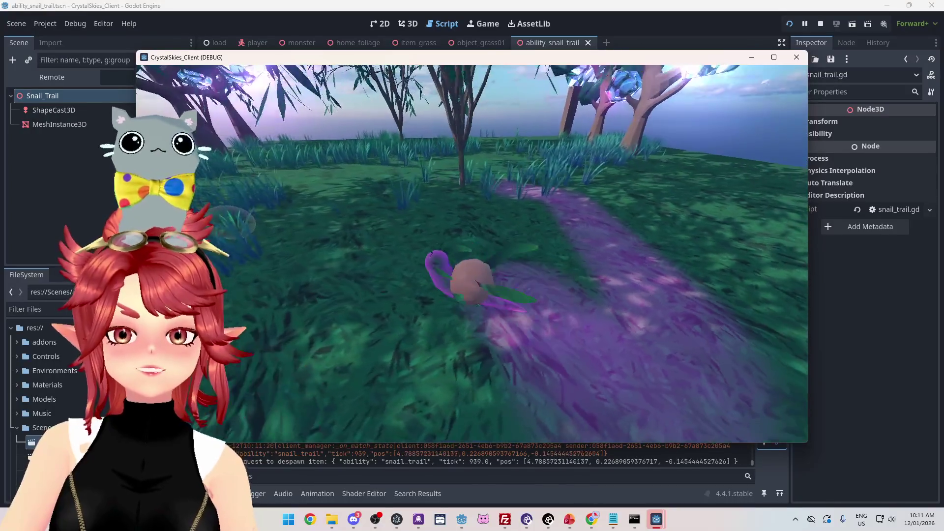
# Move the snail briefly, then quit the running snail-trail debug game.
pyautogui.press('Escape')
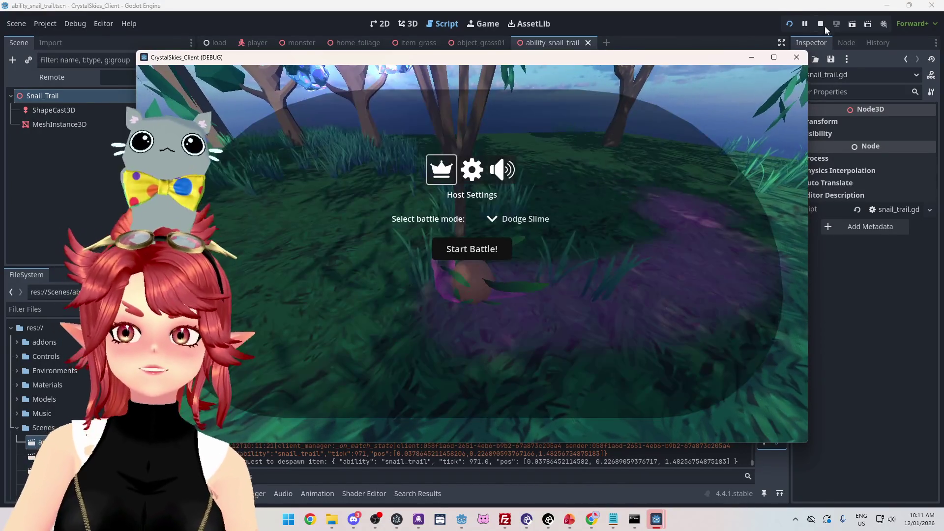
pyautogui.hotkey('alt', 'F4')
# Change the trail timer duration from 3 to 2 and add blank lines above queue_free.
pyautogui.doubleClick(494, 138)
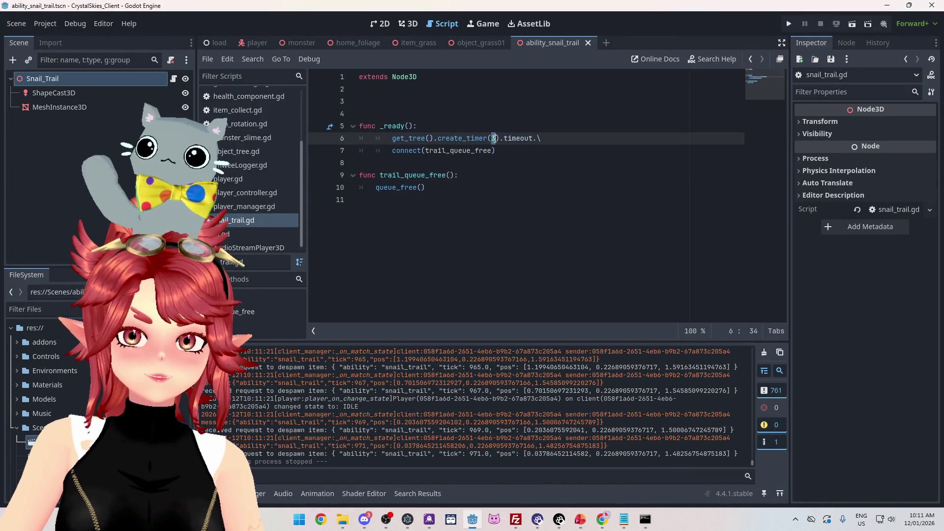
pyautogui.write('2')
pyautogui.click(481, 191)
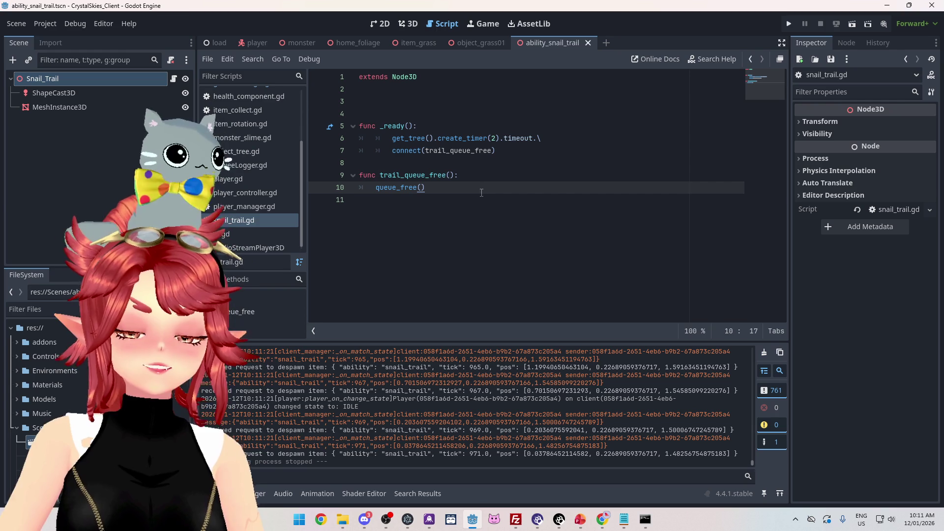
pyautogui.click(434, 163)
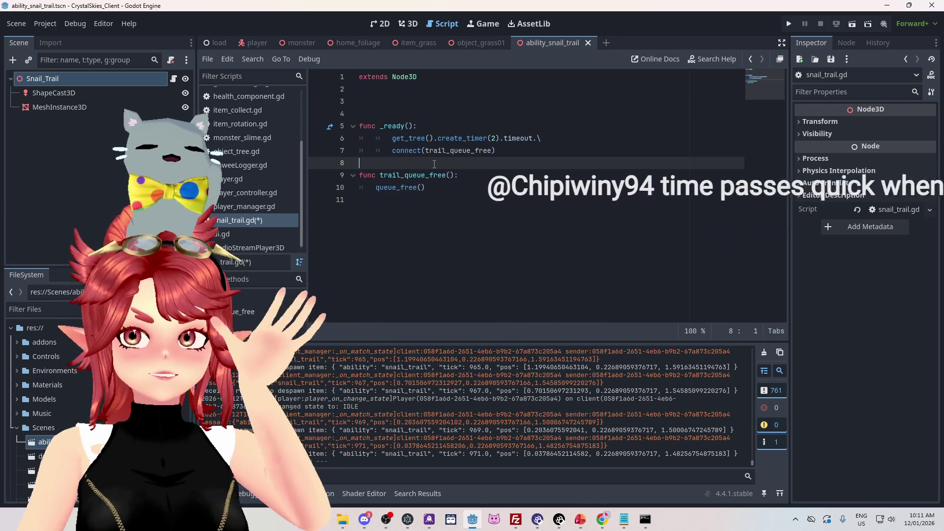
pyautogui.press('F8')
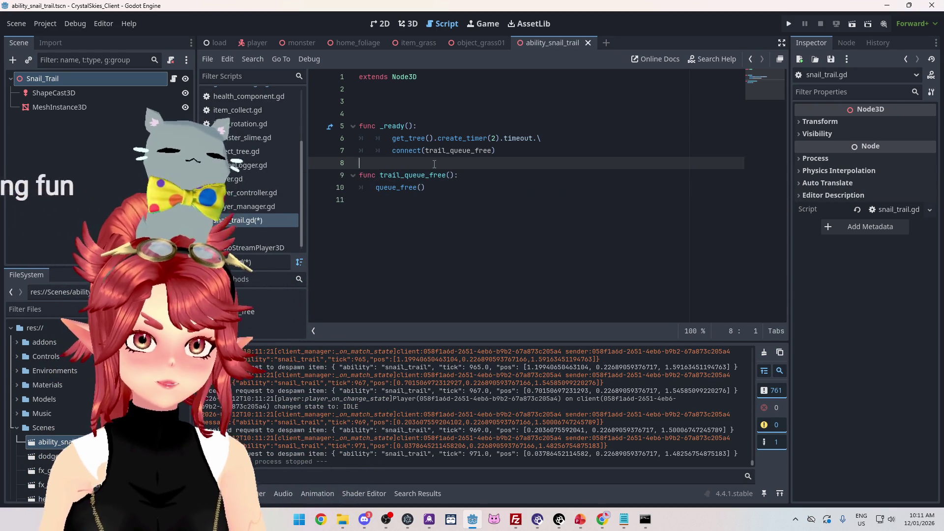
pyautogui.press('Return')
pyautogui.press('Return')
pyautogui.press('Return')
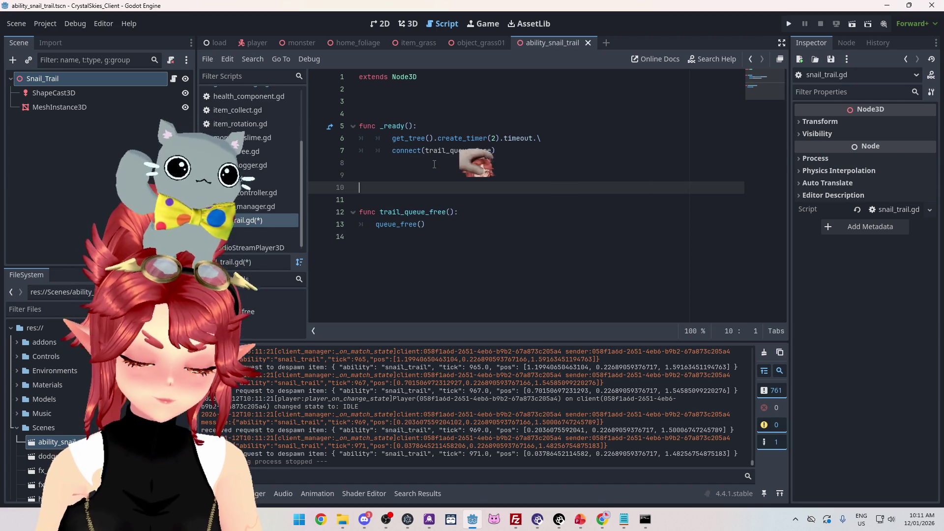
# Add an empty _physics_process(delta) function and unindent timer lines 6–7.
pyautogui.write('dfunc ')
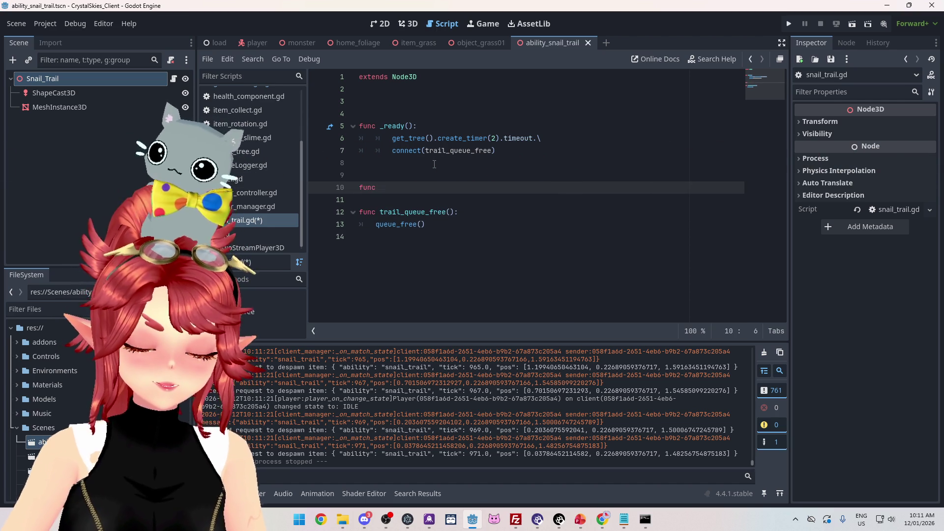
pyautogui.write('_p')
pyautogui.press('Return')
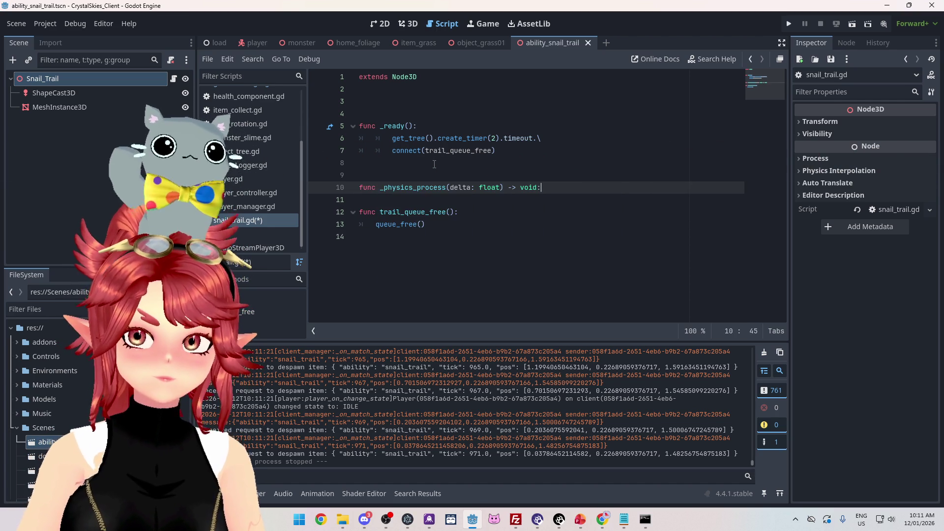
pyautogui.press('Return')
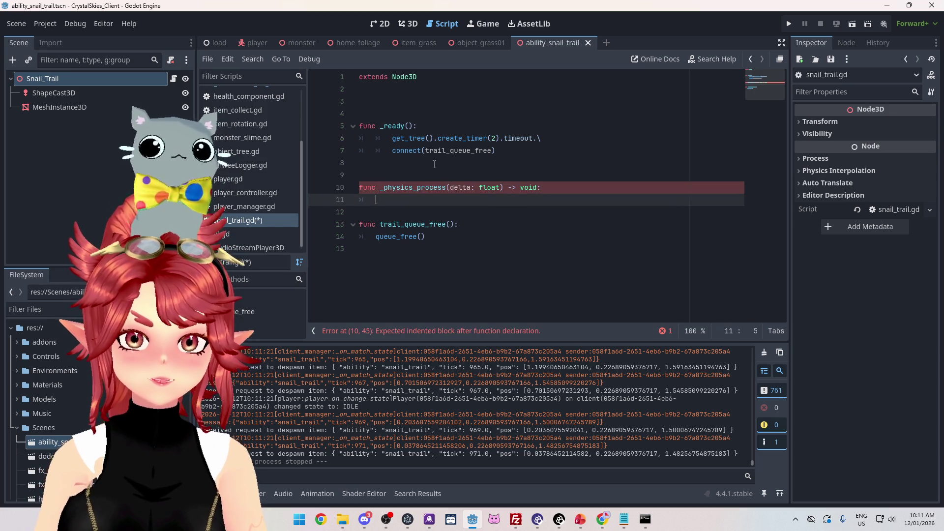
pyautogui.moveTo(423, 150); pyautogui.dragTo(390, 139)
pyautogui.hotkey('shift', 'Tab')
pyautogui.click(414, 205)
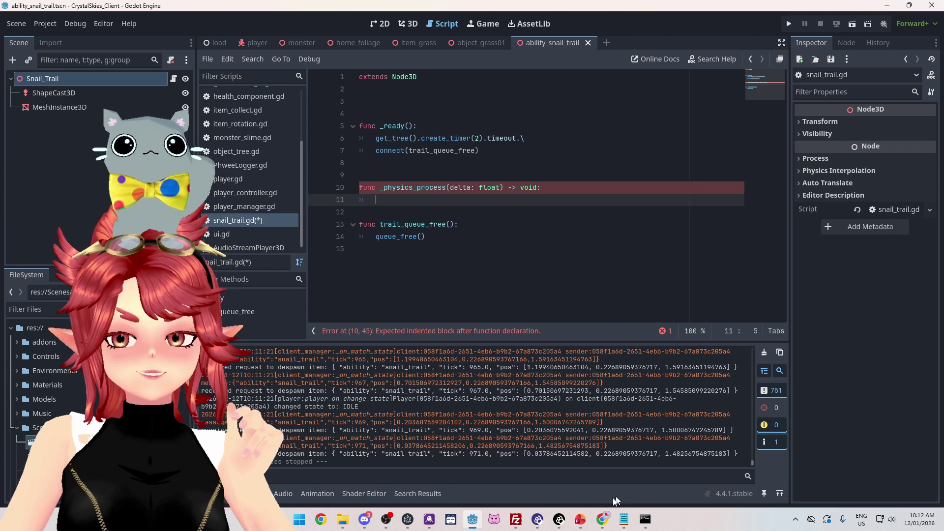
pyautogui.moveTo(606, 524)
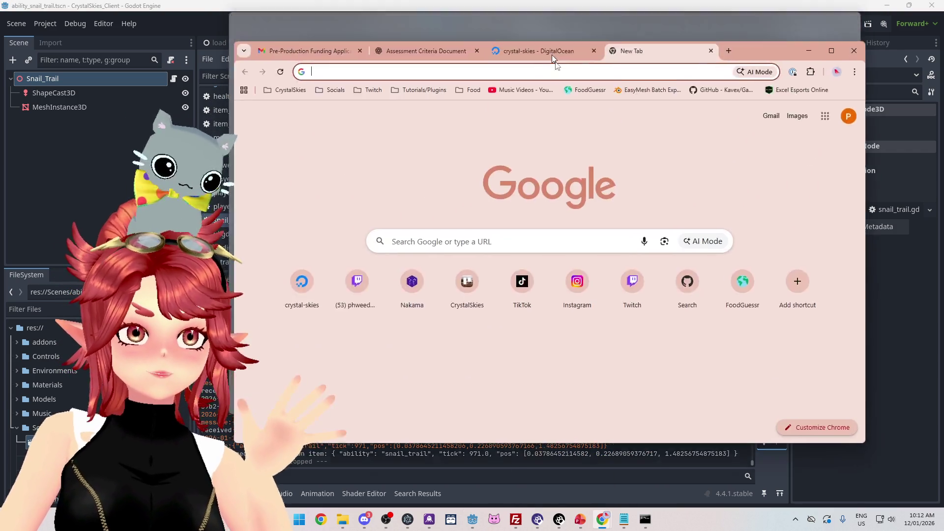
pyautogui.moveTo(554, 59)
pyautogui.mouseDown()
pyautogui.moveTo(552, 99)
pyautogui.moveTo(548, 88)
pyautogui.moveTo(490, 105)
pyautogui.mouseUp()
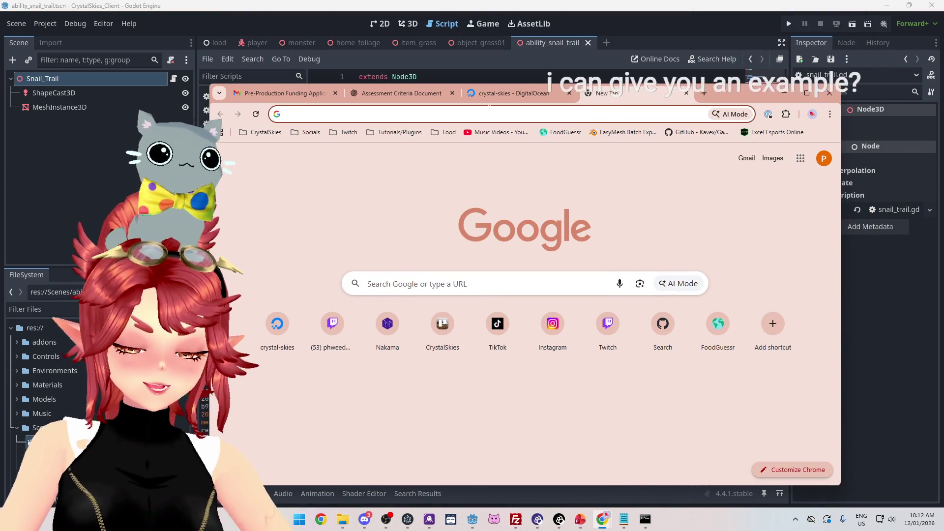
# Search the web for 'tween godot' and open the Godot Tween class documentation.
pyautogui.write('tween')
pyautogui.press('Return')
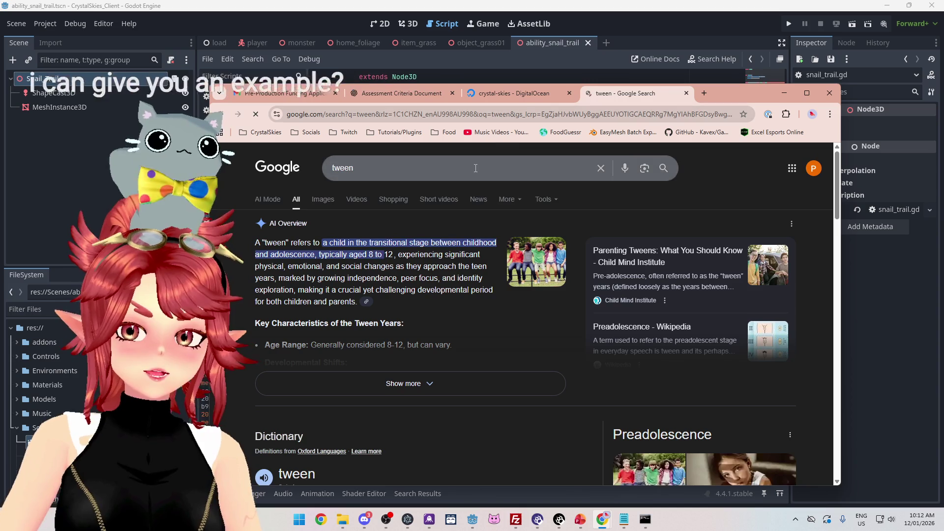
pyautogui.click(398, 165)
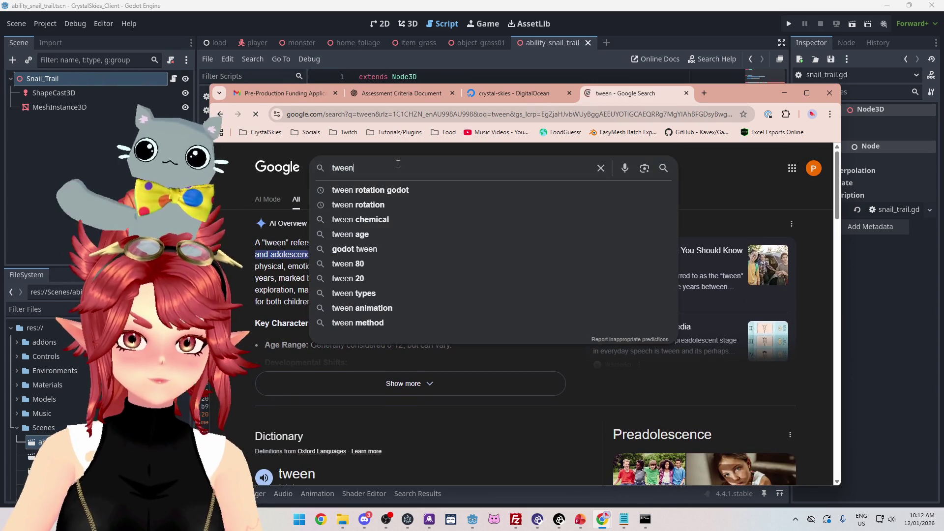
pyautogui.write(' godot')
pyautogui.press('Return')
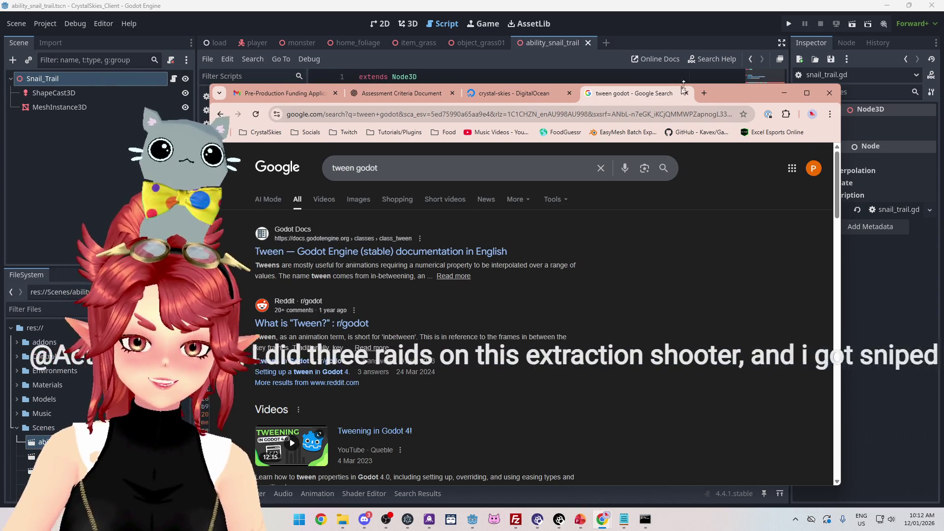
pyautogui.moveTo(730, 96); pyautogui.dragTo(712, 70)
pyautogui.scroll(-2, 574, 281)
pyautogui.scroll(2, 573, 279)
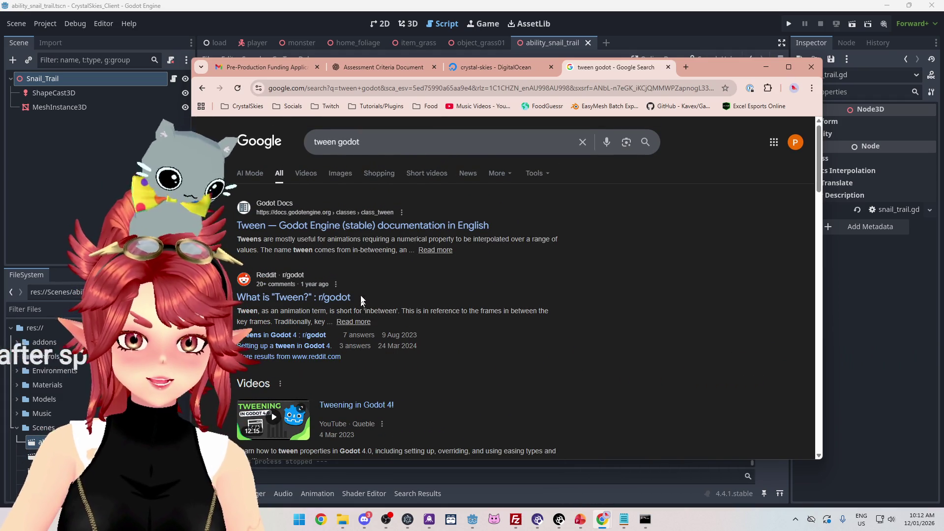
pyautogui.click(361, 226)
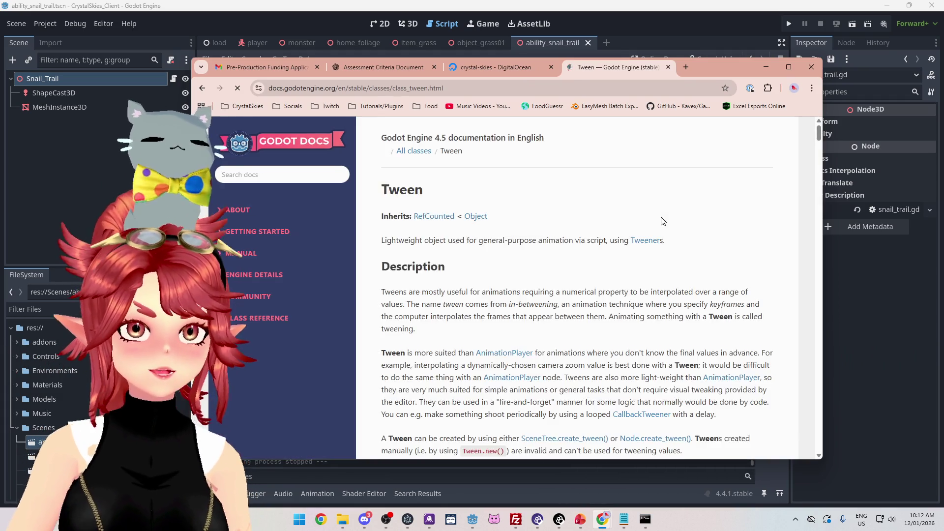
# Locate the create_tween example line in the Tween docs and return to snail_trail.gd.
pyautogui.scroll(-5, 646, 234)
pyautogui.scroll(-3, 646, 233)
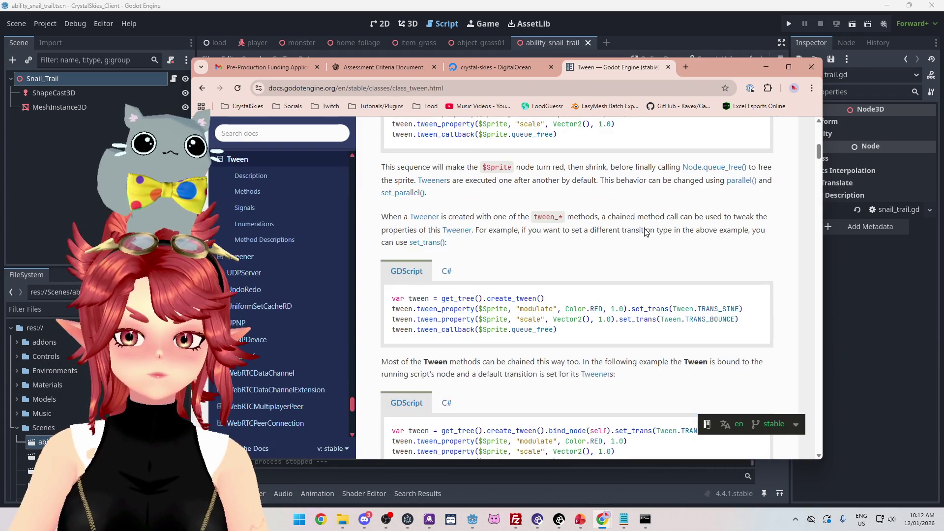
pyautogui.moveTo(396, 266)
pyautogui.mouseDown()
pyautogui.moveTo(558, 278)
pyautogui.moveTo(718, 269)
pyautogui.mouseUp()
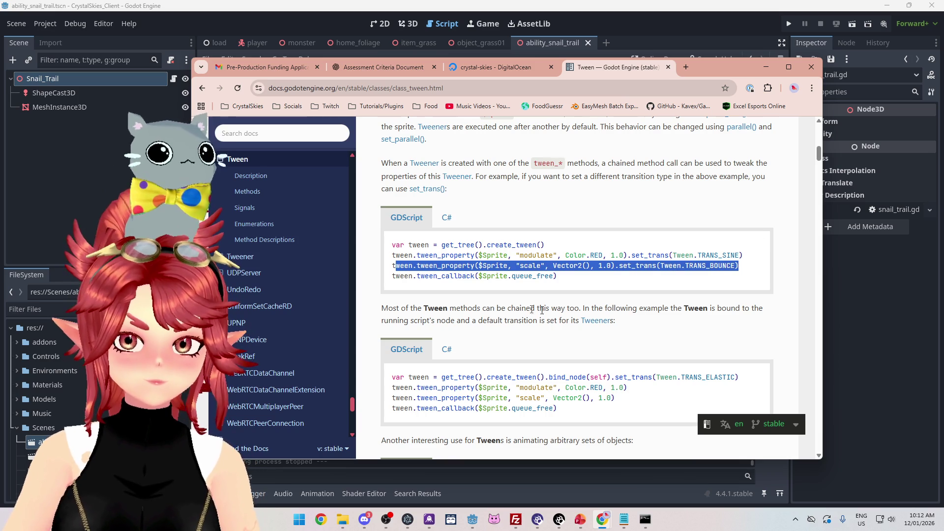
pyautogui.moveTo(397, 245); pyautogui.dragTo(434, 246)
pyautogui.click(566, 247)
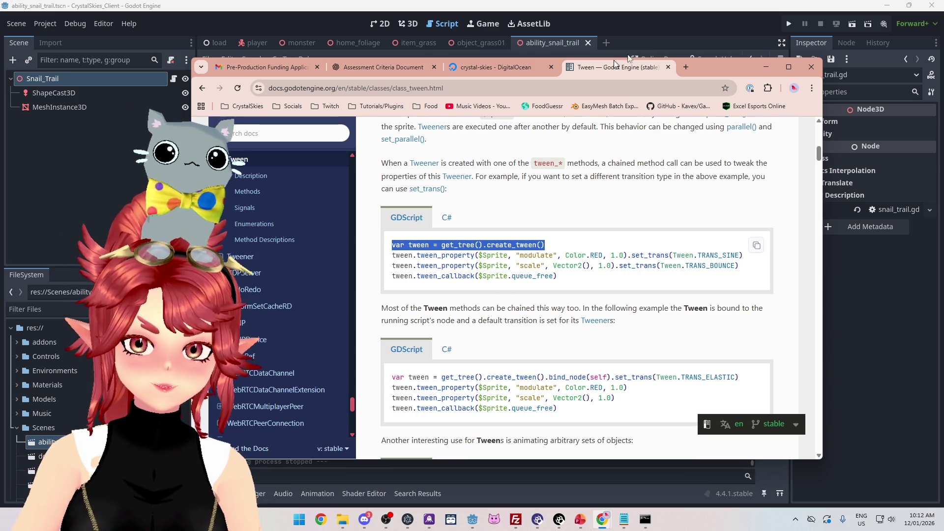
pyautogui.click(659, 22)
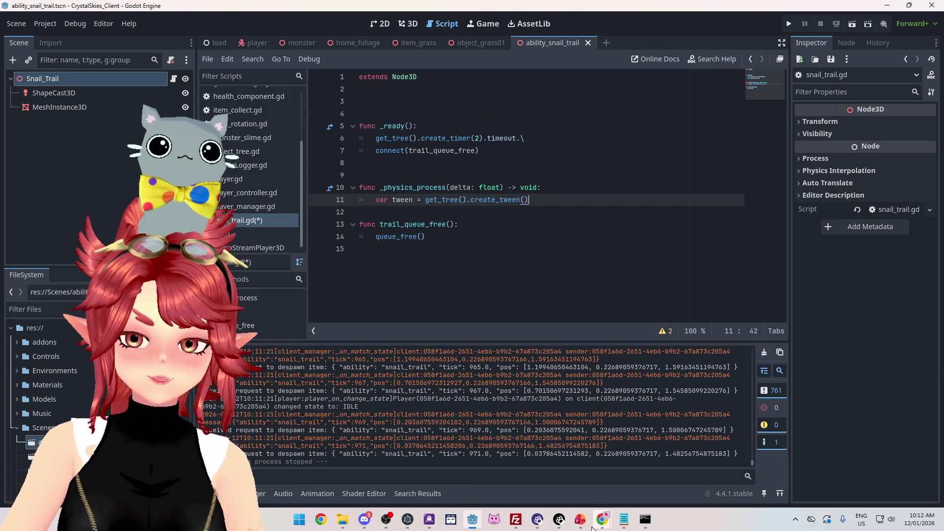
# Copy the scale tween_property example from the docs into line 12 of snail_trail.gd.
pyautogui.rightClick(585, 422)
pyautogui.moveTo(601, 520)
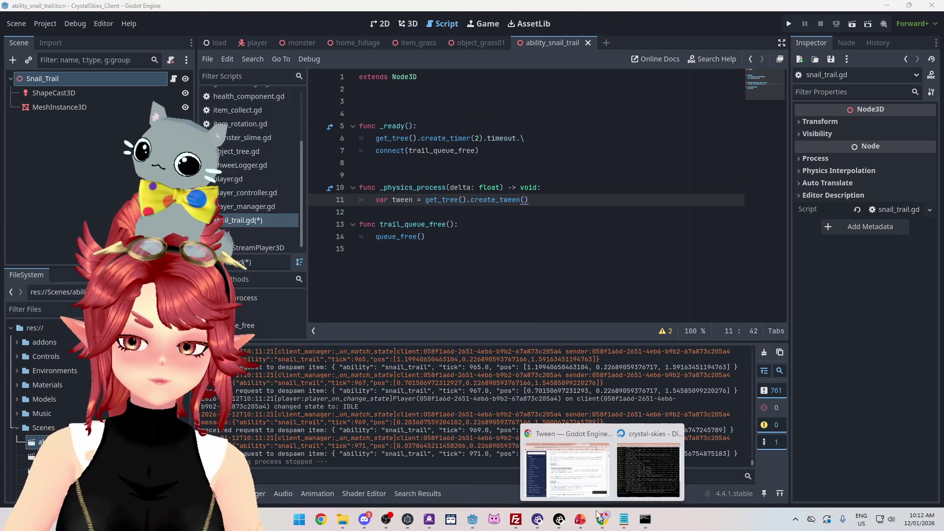
pyautogui.click(566, 465)
pyautogui.moveTo(393, 266)
pyautogui.mouseDown()
pyautogui.moveTo(486, 256)
pyautogui.moveTo(540, 264)
pyautogui.mouseUp()
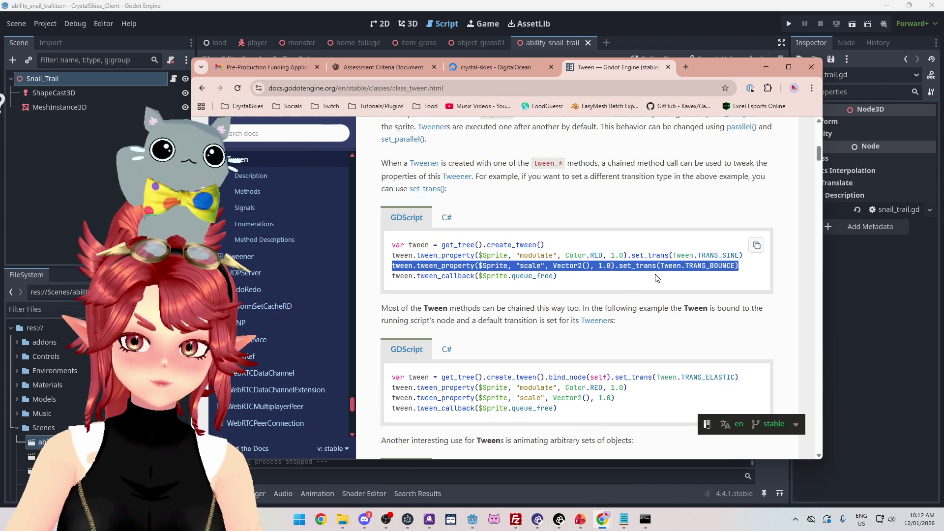
pyautogui.click(483, 387)
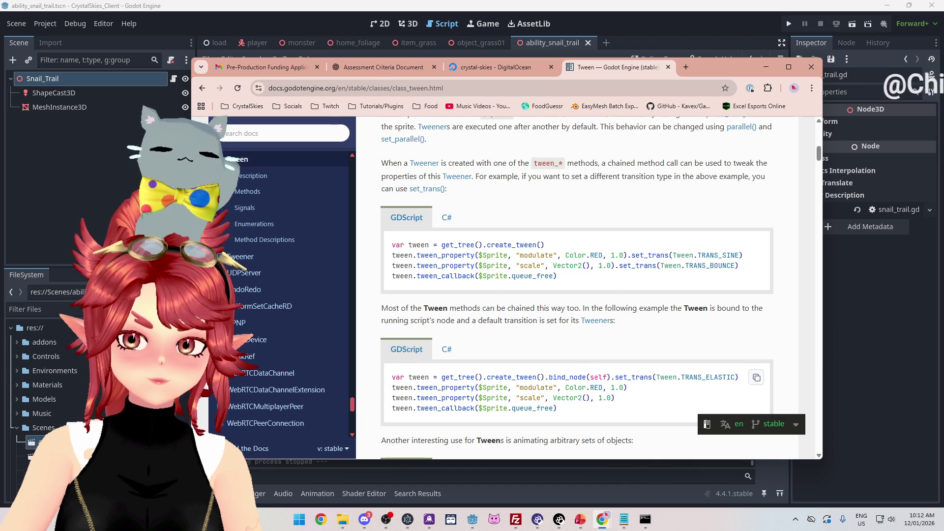
pyautogui.moveTo(739, 266); pyautogui.dragTo(392, 265)
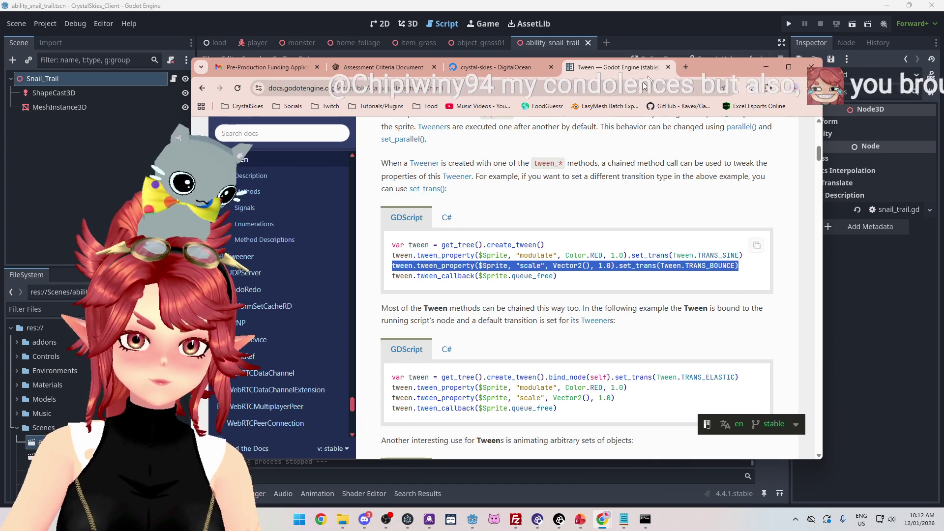
pyautogui.hotkey('alt', 'Tab')
pyautogui.click(552, 210)
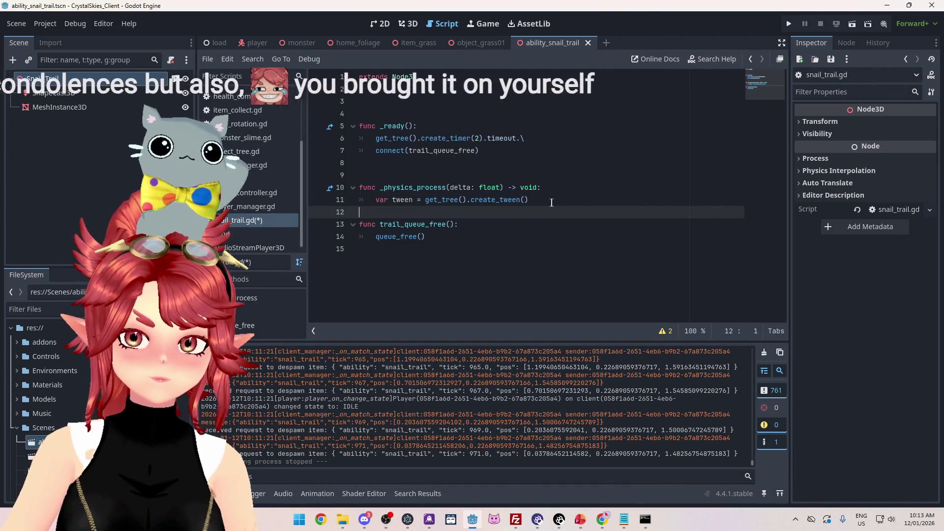
pyautogui.write('tween.tween_property($Sprite, "scale", Vector2(), 1.0).set_trans(Tween.TRANS_BOUNCE)')
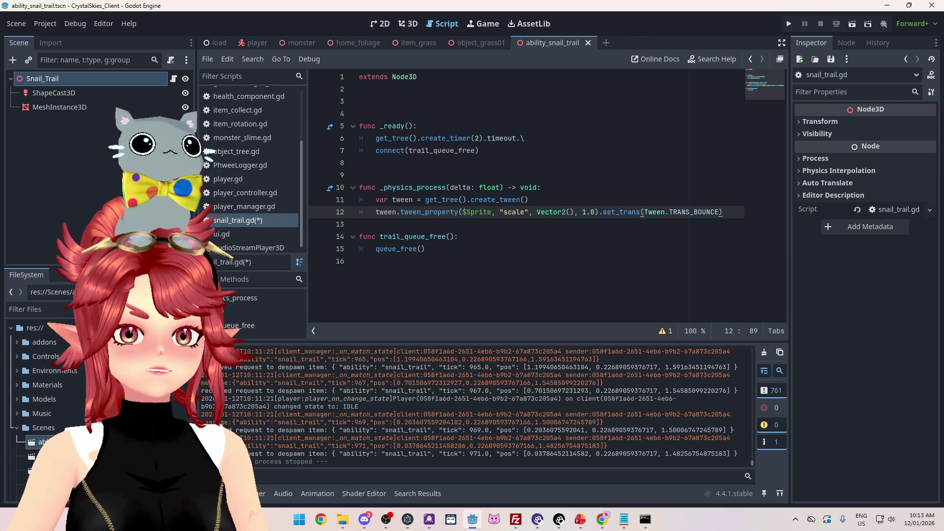
# Open the full Tween class reference from the Tween keyword in the script.
pyautogui.click(653, 267)
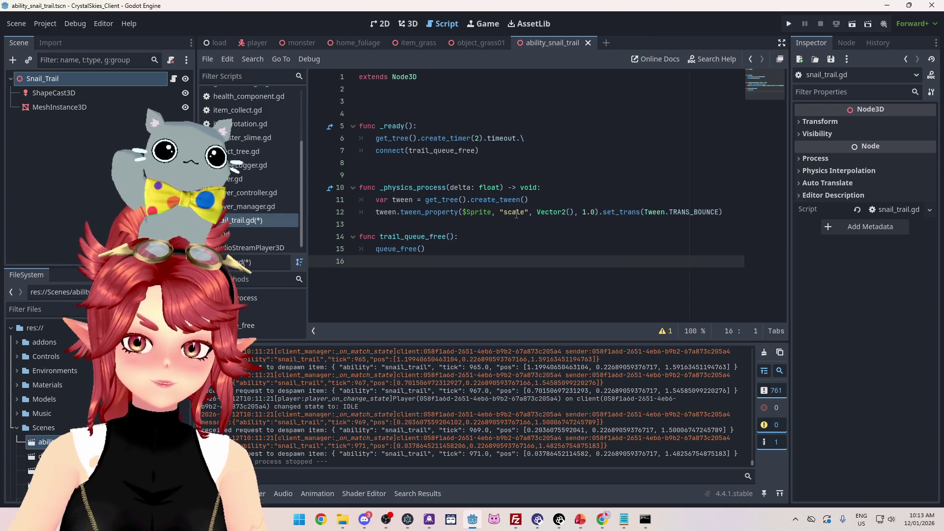
pyautogui.moveTo(517, 215)
pyautogui.moveTo(684, 214)
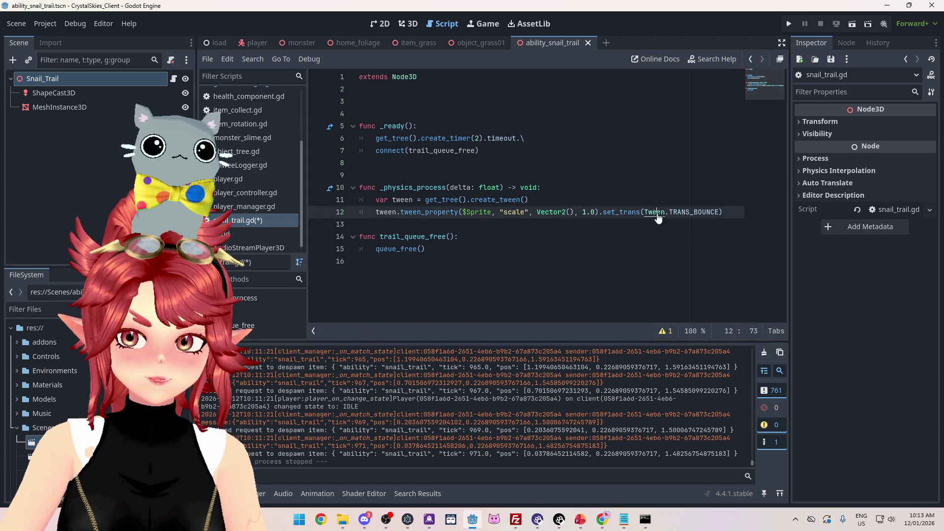
pyautogui.keyDown('ctrl'); pyautogui.click(657, 212); pyautogui.keyUp('ctrl')
# Scroll through the Tween reference's transition notes and Methods list, then go back to snail_trail.gd.
pyautogui.scroll(-10, 449, 170)
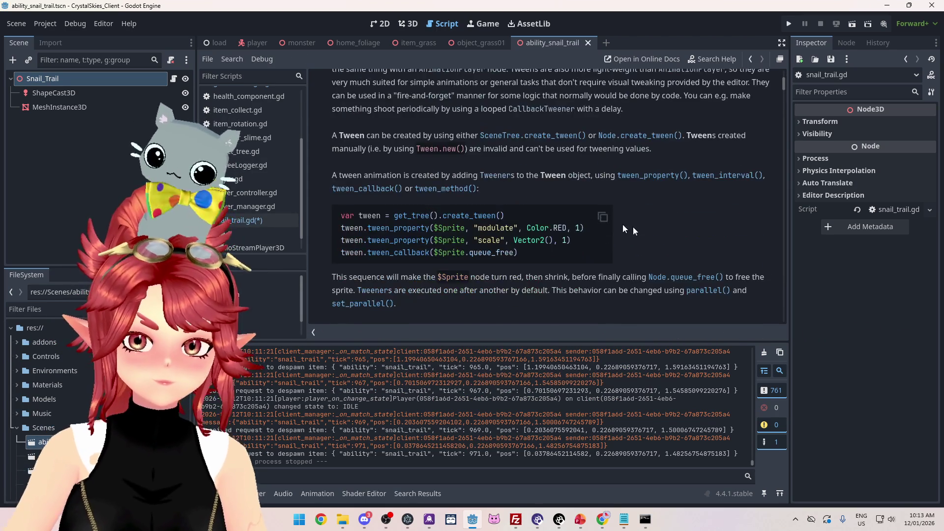
pyautogui.scroll(-8, 639, 228)
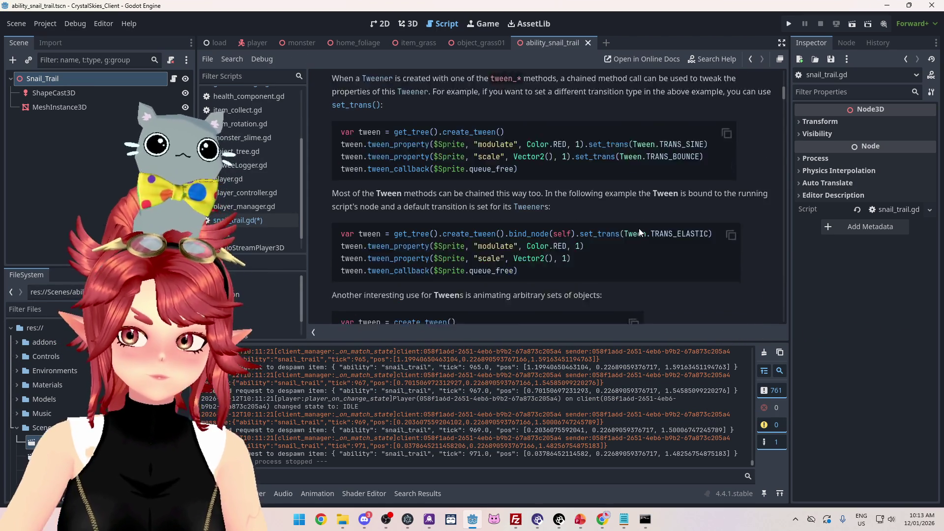
pyautogui.scroll(-10, 639, 228)
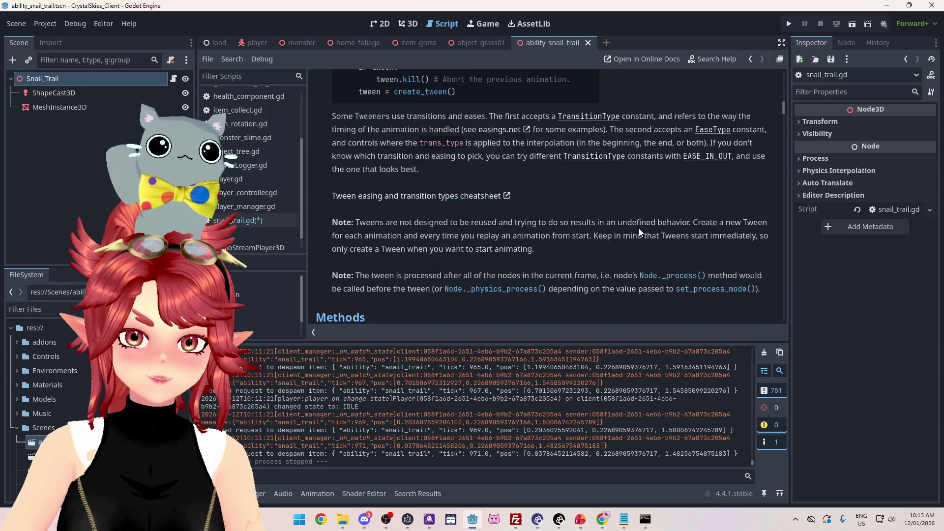
pyautogui.scroll(-5, 638, 229)
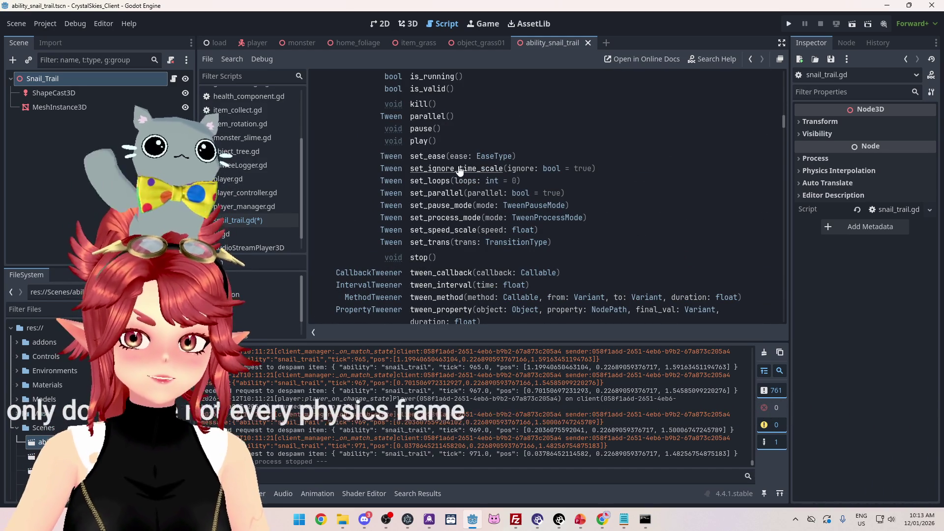
pyautogui.click(256, 220)
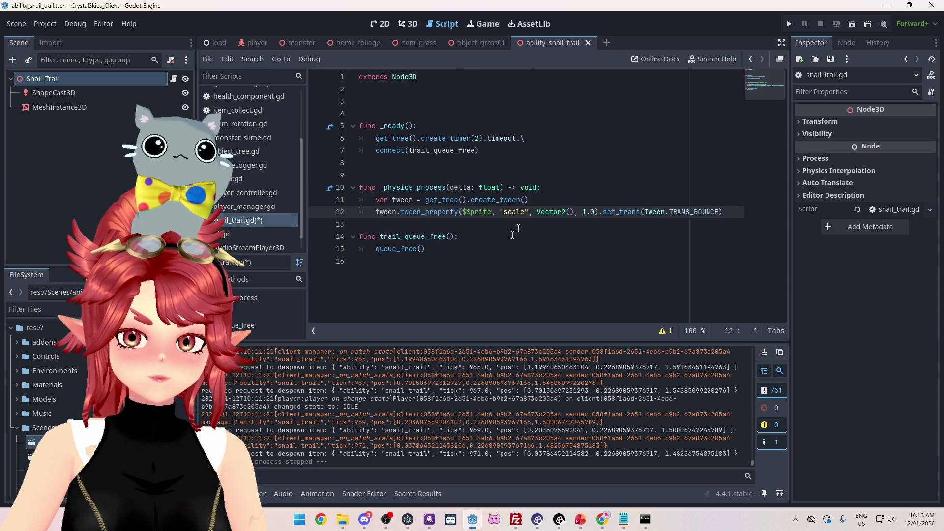
# Move the two tween lines from _physics_process into _ready below the connect call.
pyautogui.moveTo(736, 212); pyautogui.dragTo(361, 199)
pyautogui.hotkey('ctrl', 'c')
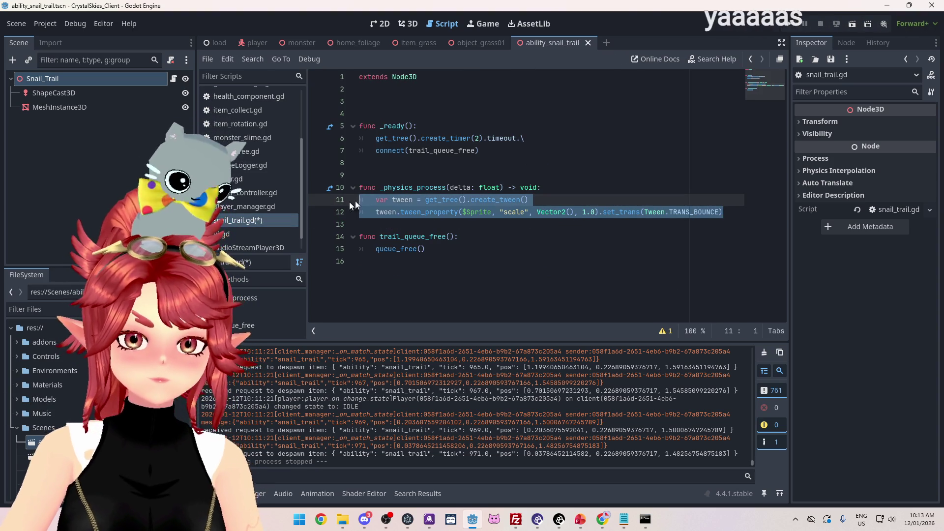
pyautogui.press('BackSpace')
pyautogui.click(503, 152)
pyautogui.press('Return')
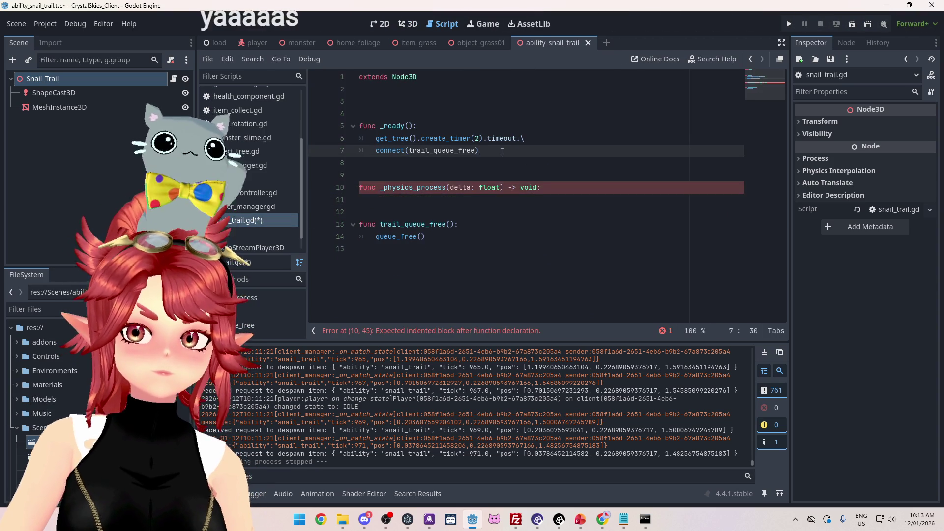
pyautogui.hotkey('ctrl', 'v')
# Delete the leftover _physics_process declaration and remove the extra indent on line 8.
pyautogui.moveTo(359, 212); pyautogui.dragTo(359, 224)
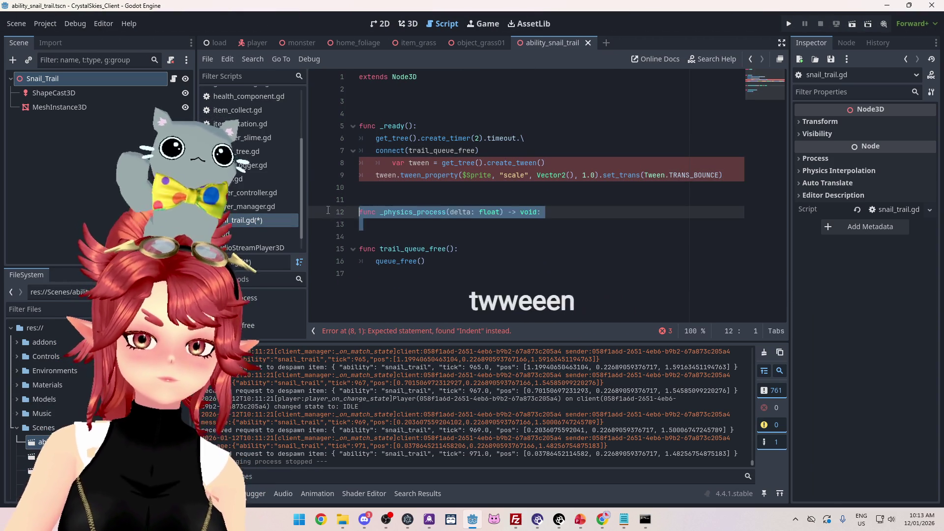
pyautogui.press('BackSpace')
pyautogui.click(388, 163)
pyautogui.press('BackSpace')
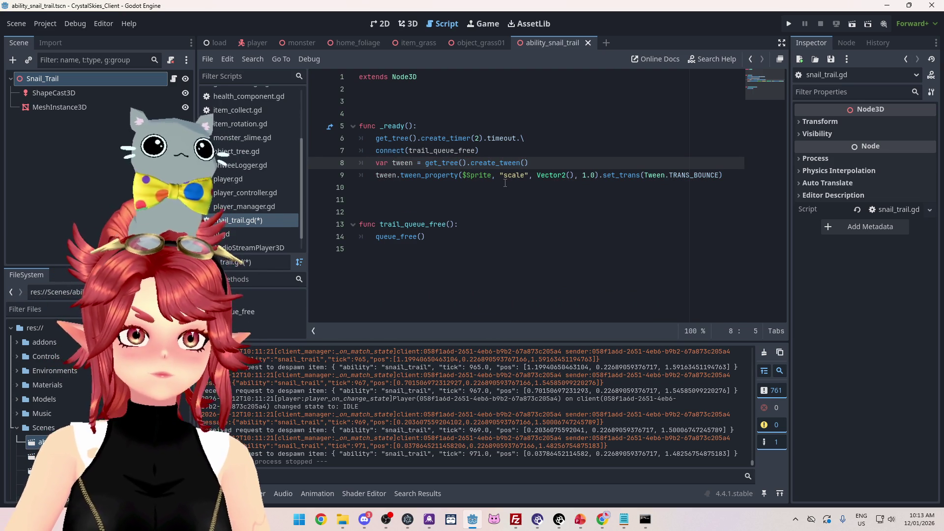
# Bring the Chrome Tween docs page back to the front.
pyautogui.click(527, 190)
pyautogui.click(552, 155)
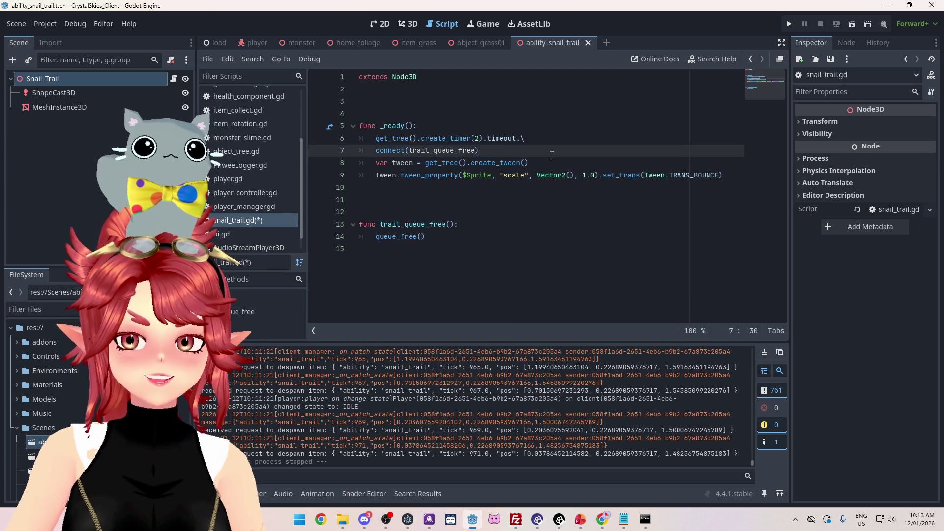
pyautogui.click(557, 160)
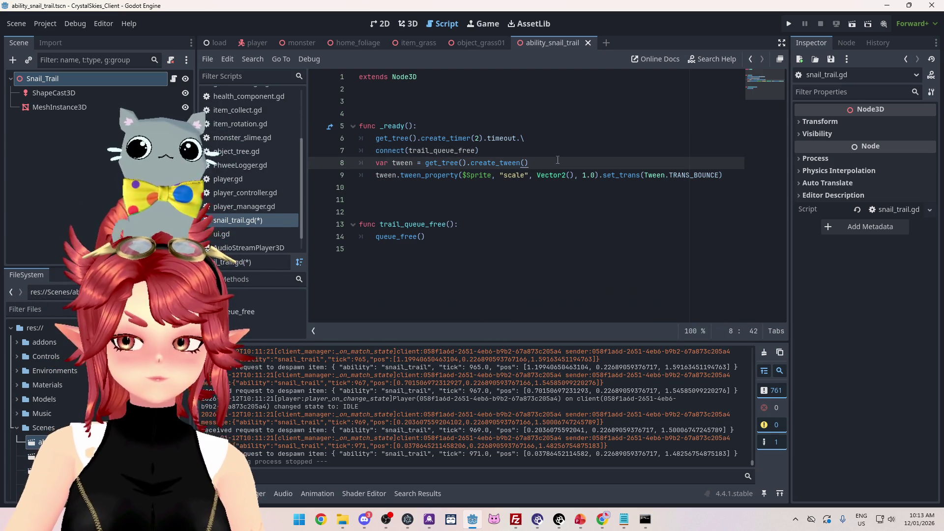
pyautogui.moveTo(595, 419)
pyautogui.mouseDown()
pyautogui.moveTo(696, 429)
pyautogui.moveTo(615, 507)
pyautogui.moveTo(623, 413)
pyautogui.mouseUp()
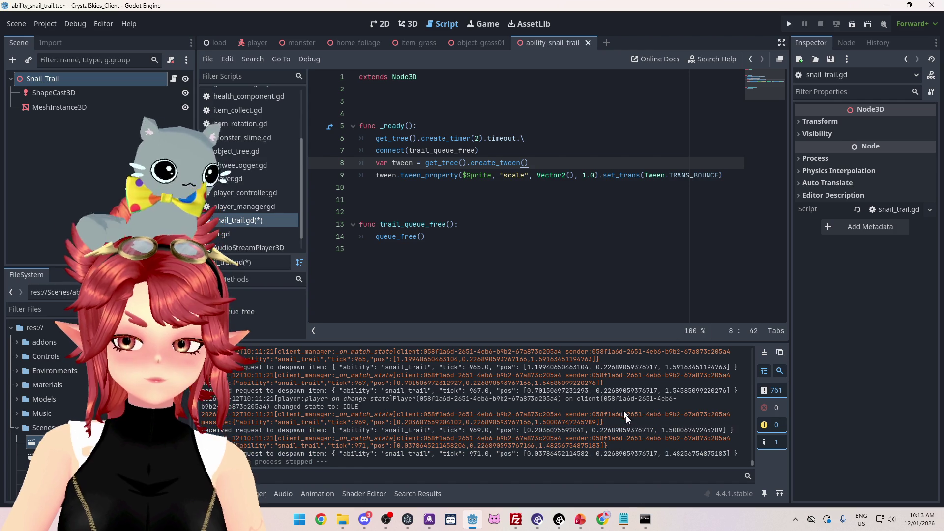
pyautogui.moveTo(603, 516)
pyautogui.click(565, 467)
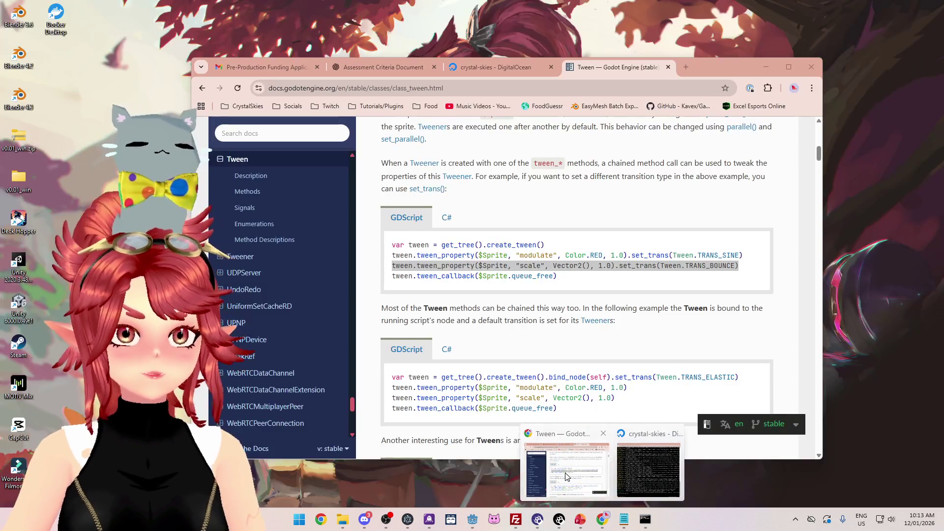
# Scroll the Tween docs down to the TransitionType enumeration, then return to snail_trail.gd.
pyautogui.scroll(-10, 693, 296)
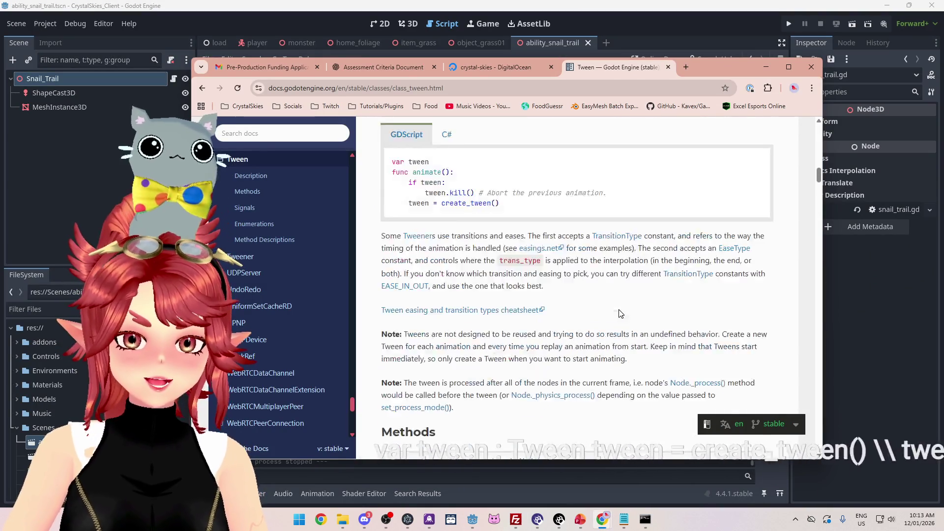
pyautogui.scroll(-8, 621, 313)
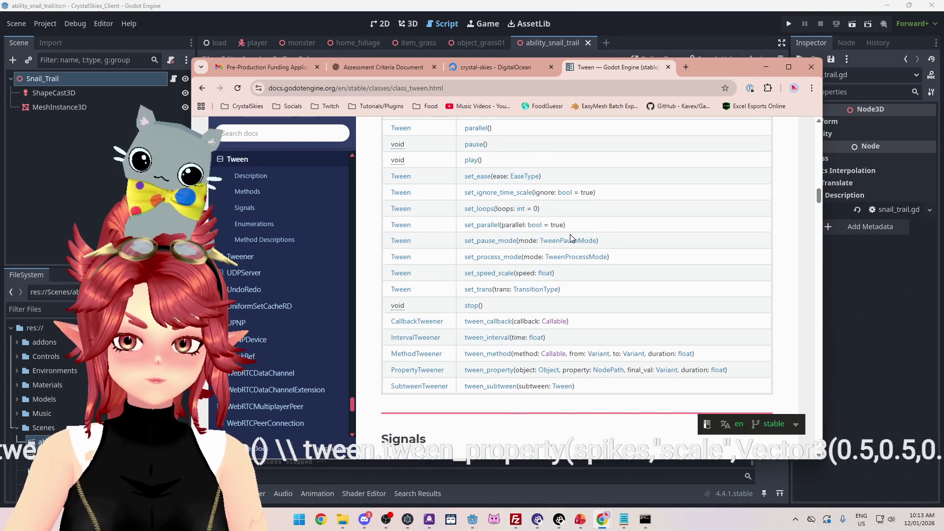
pyautogui.scroll(-10, 631, 280)
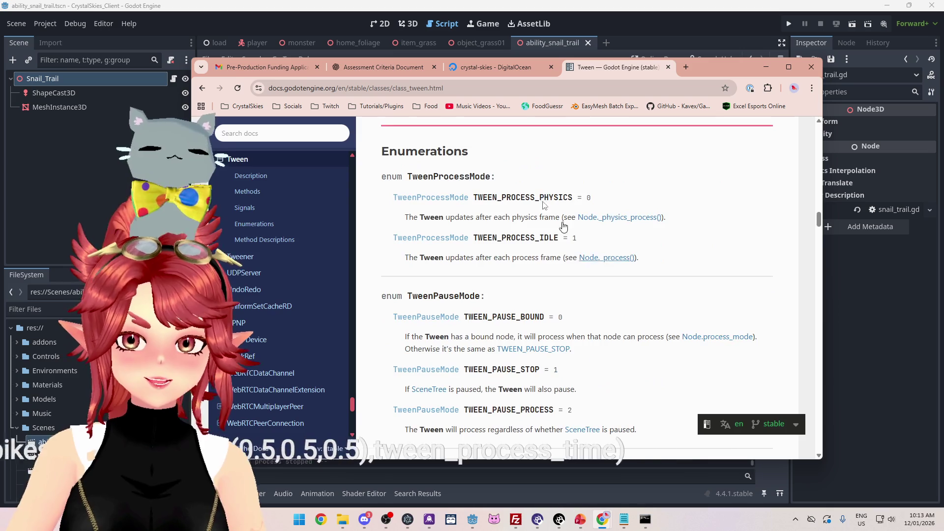
pyautogui.scroll(-10, 535, 261)
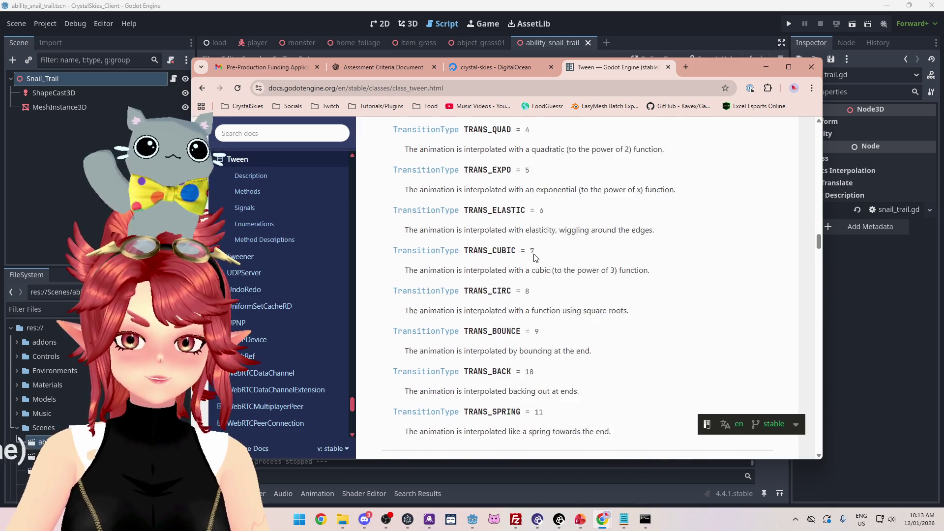
pyautogui.scroll(7, 535, 268)
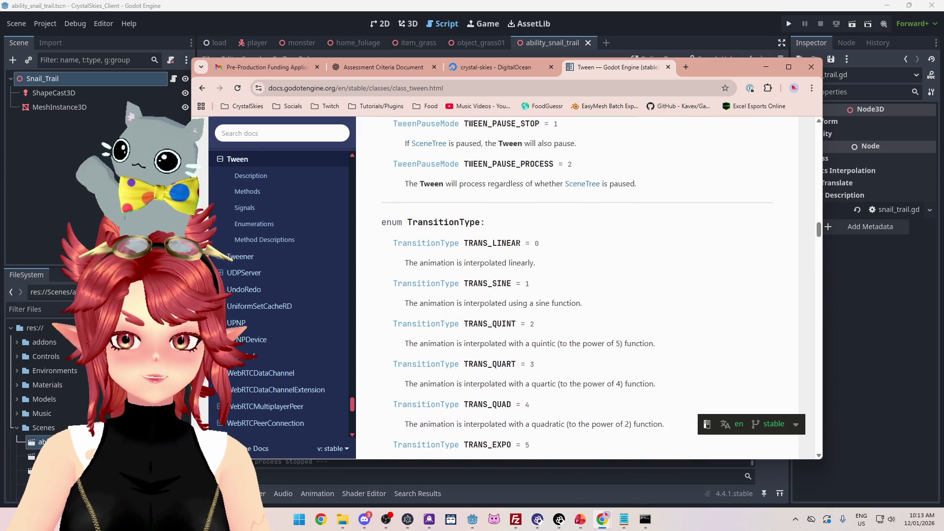
pyautogui.click(334, 1)
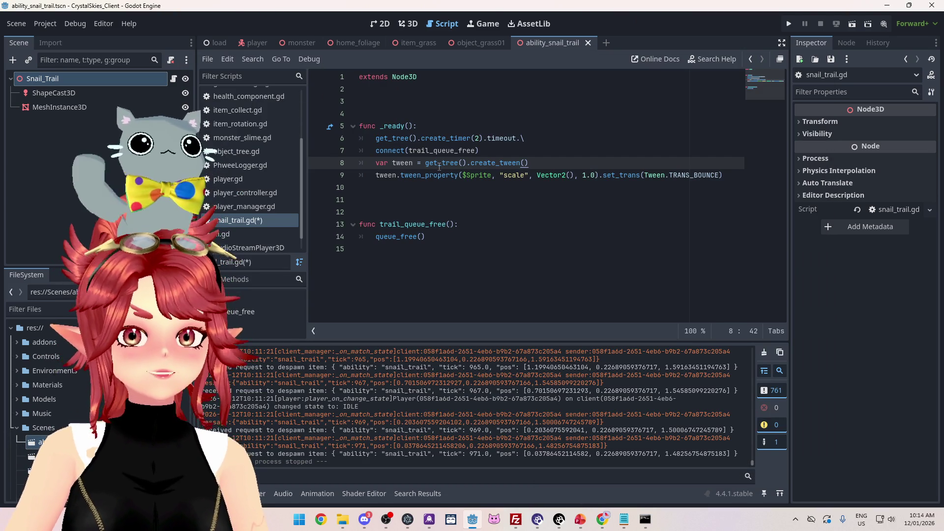
# Retarget the tween_property call from the $Sprite node to self.
pyautogui.moveTo(440, 167)
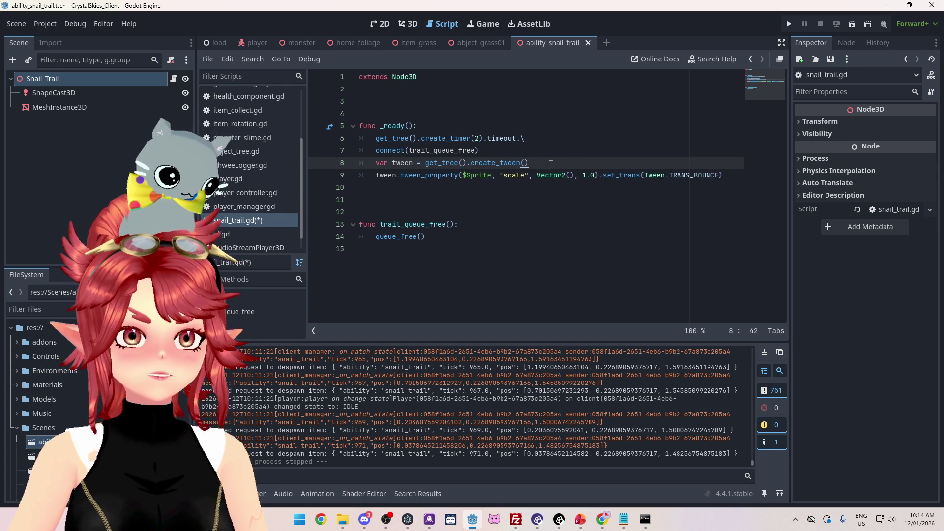
pyautogui.click(536, 187)
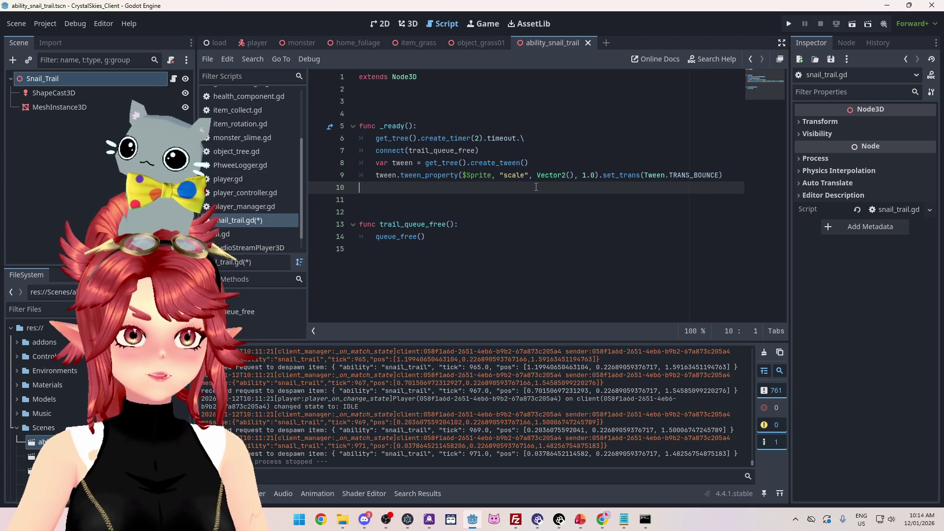
pyautogui.moveTo(513, 175)
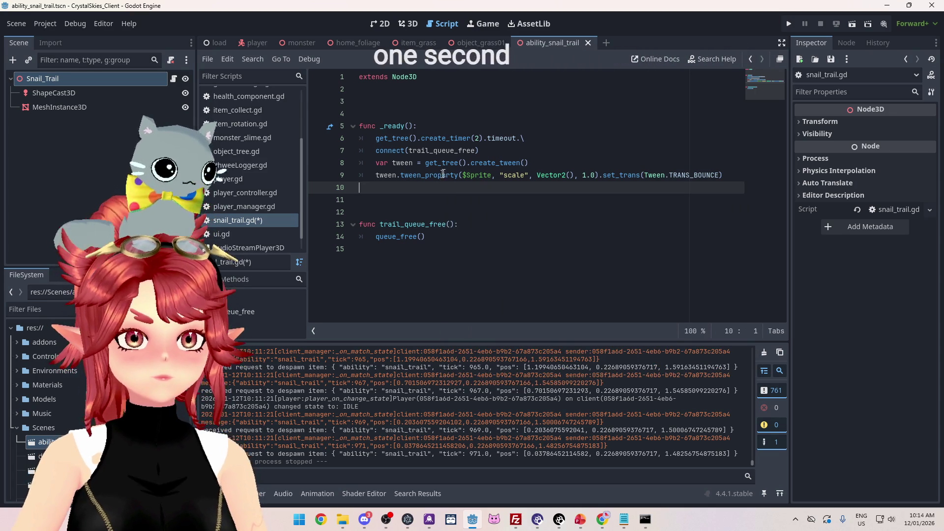
pyautogui.doubleClick(472, 176)
pyautogui.keyDown('shift'); pyautogui.click(463, 176); pyautogui.keyUp('shift')
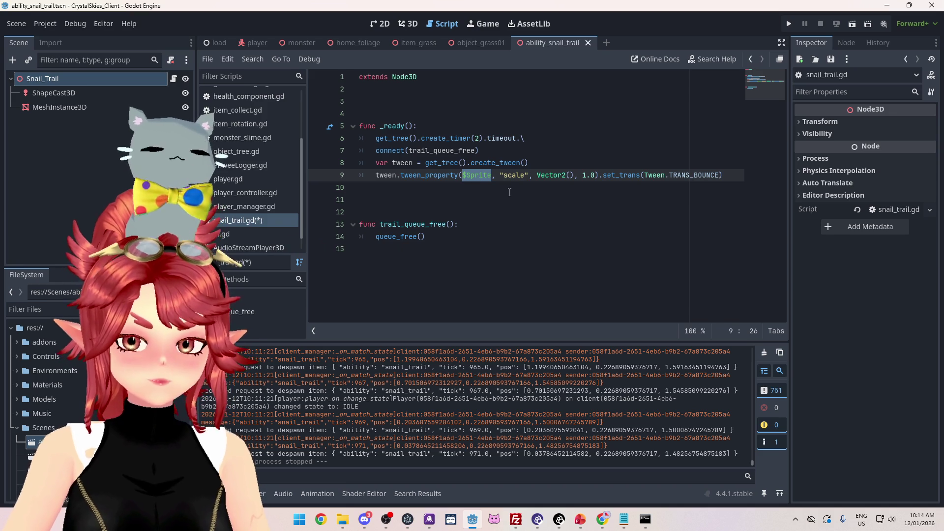
pyautogui.write('self')
pyautogui.click(479, 210)
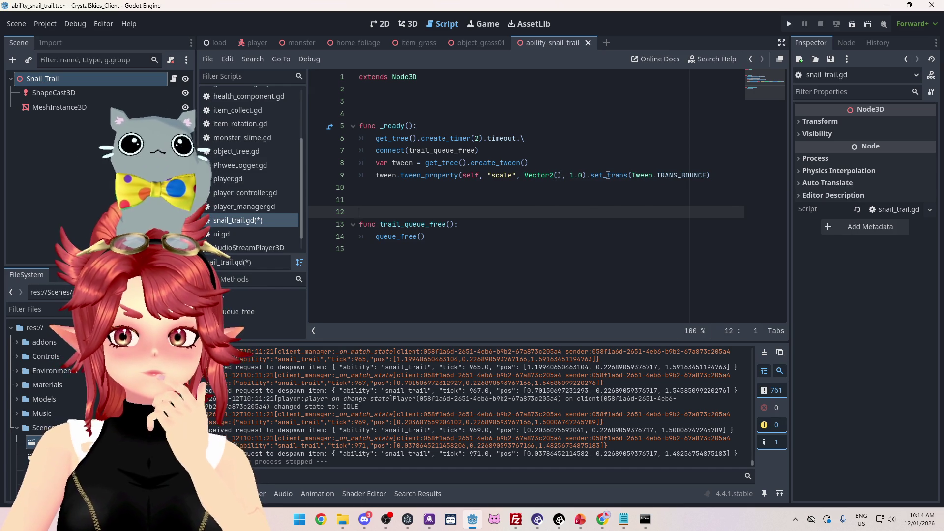
# Set the tween's target scale to Vector3(0.5,0.5,0.5) over 1.0 seconds.
pyautogui.moveTo(608, 175)
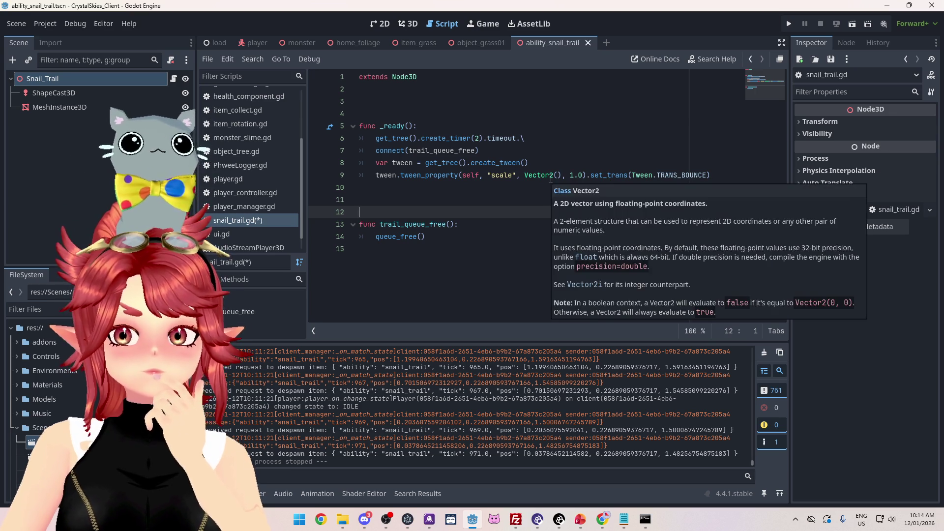
pyautogui.click(551, 175)
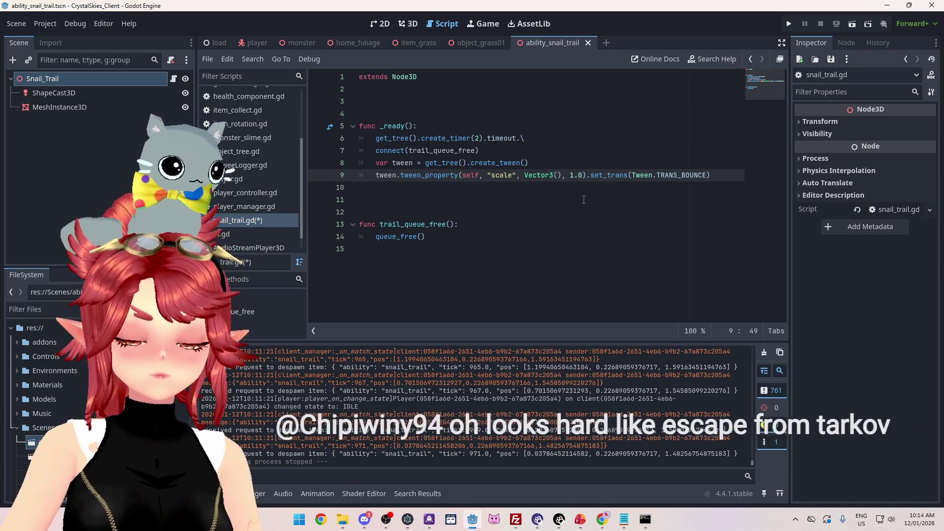
pyautogui.write('0.5,0.5,0.5')
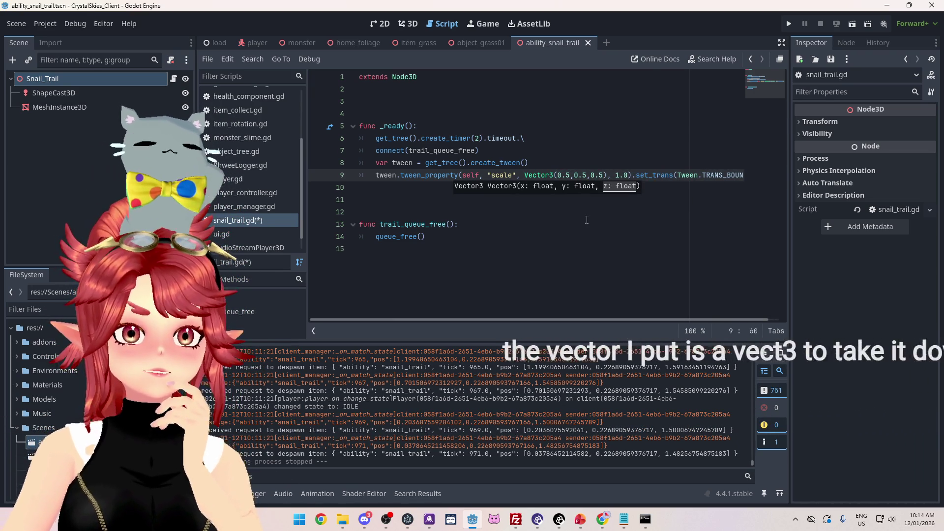
pyautogui.click(602, 221)
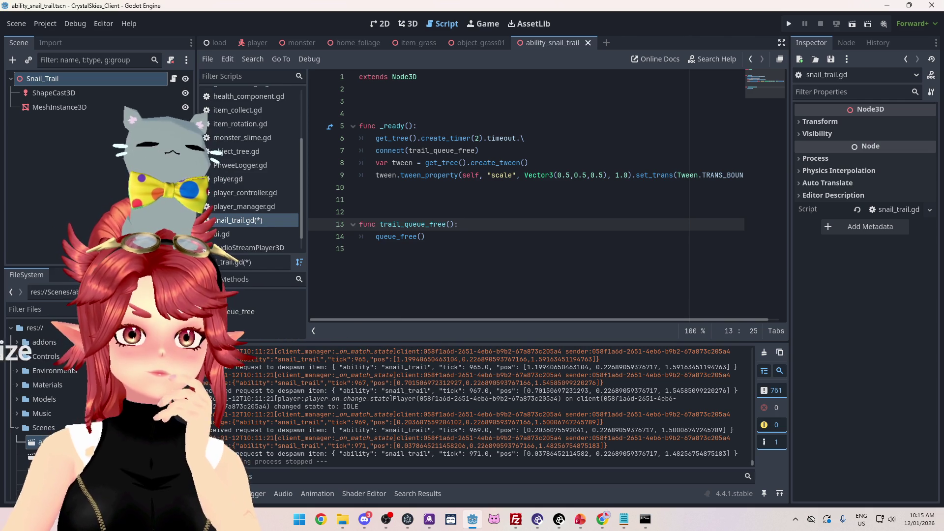
pyautogui.press('Up')
pyautogui.press('Up')
pyautogui.press('Up')
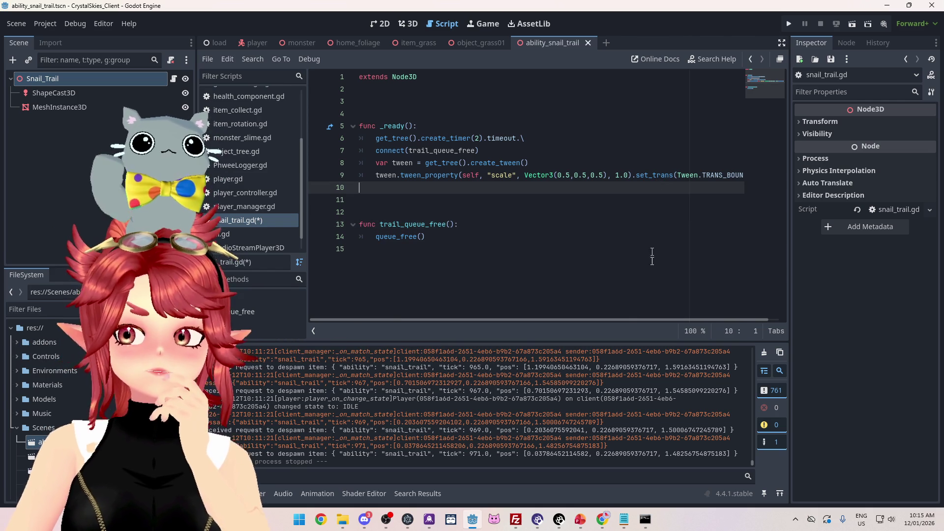
pyautogui.hscroll(1, 680, 327)
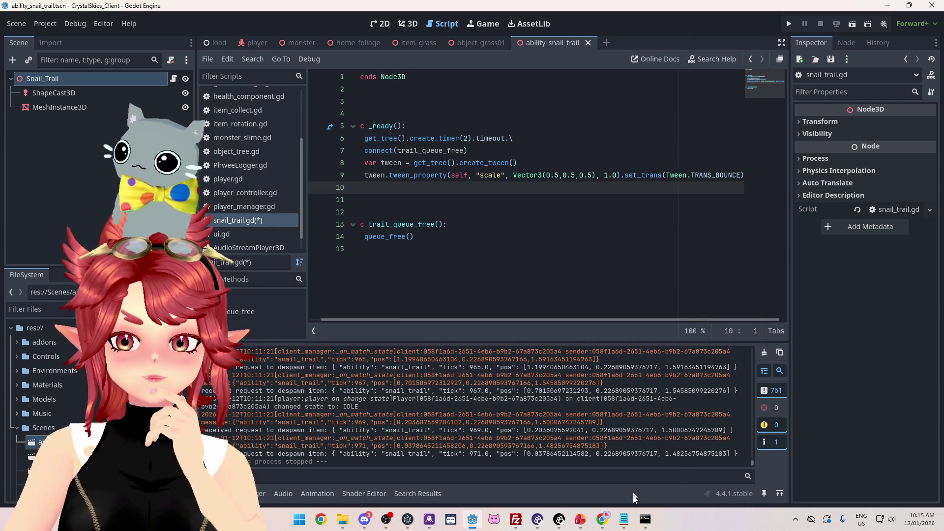
pyautogui.moveTo(603, 520)
pyautogui.click(561, 462)
pyautogui.scroll(-1, 564, 273)
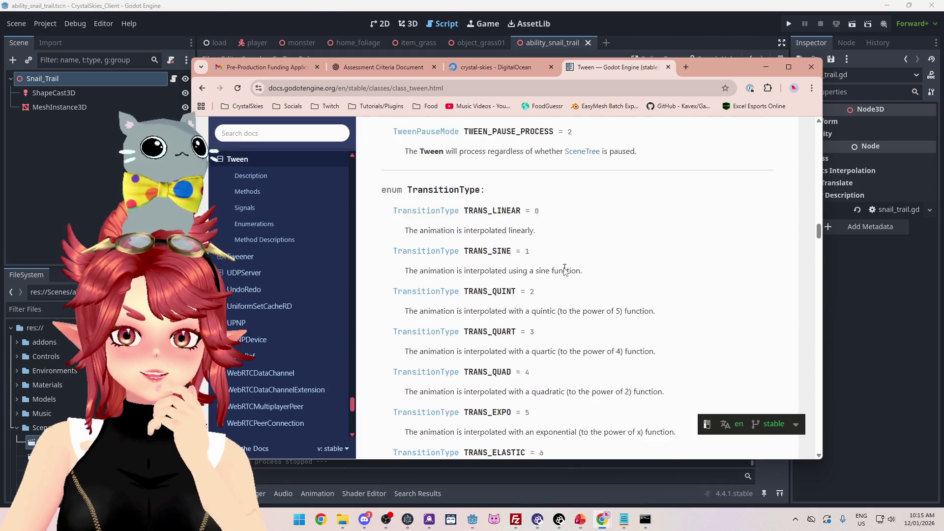
pyautogui.scroll(-2, 565, 273)
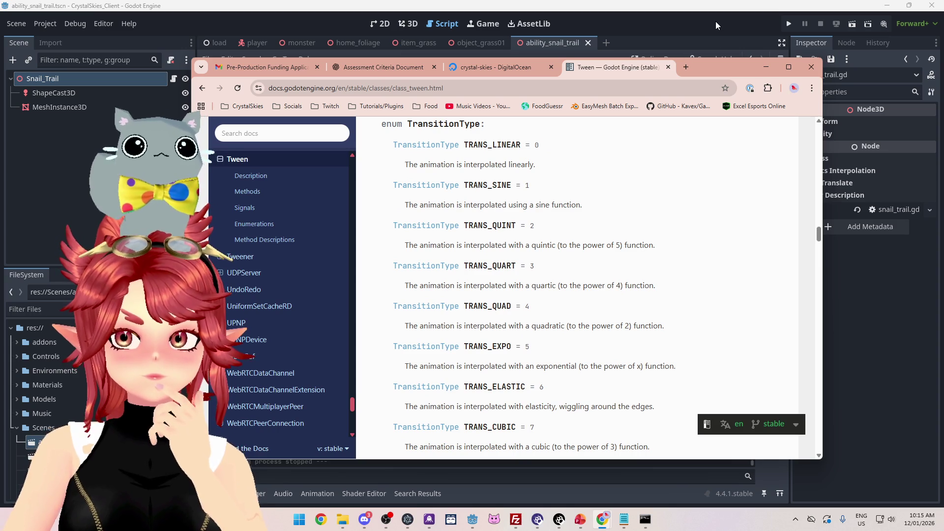
pyautogui.scroll(-6, 650, 210)
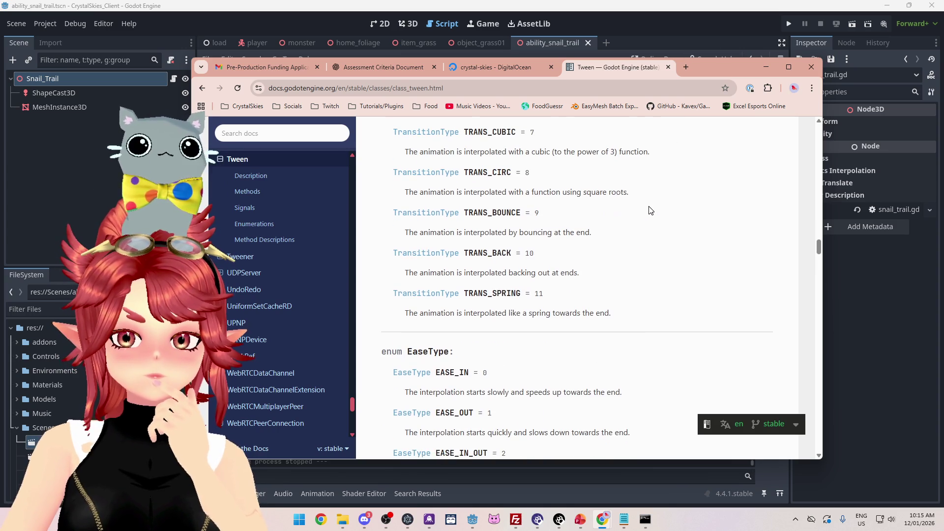
pyautogui.scroll(6, 651, 211)
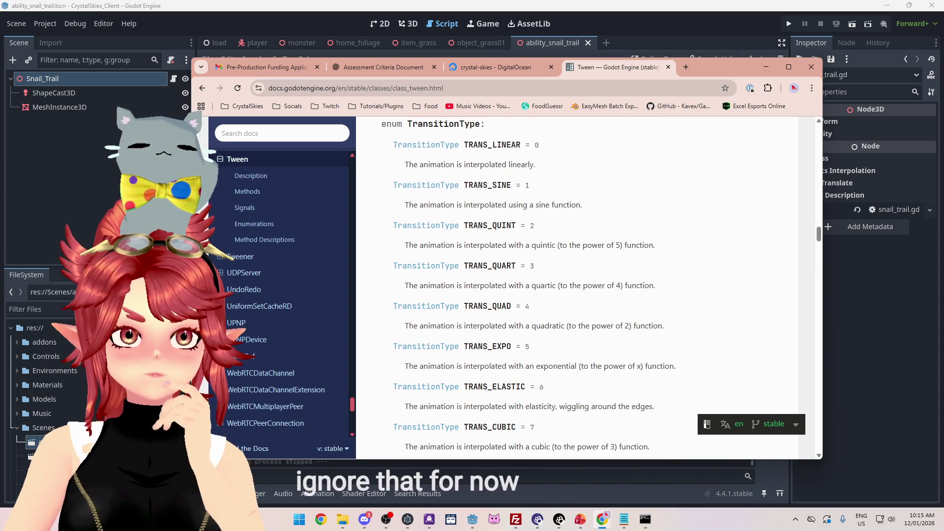
pyautogui.click(714, 34)
pyautogui.moveTo(717, 175); pyautogui.dragTo(741, 176)
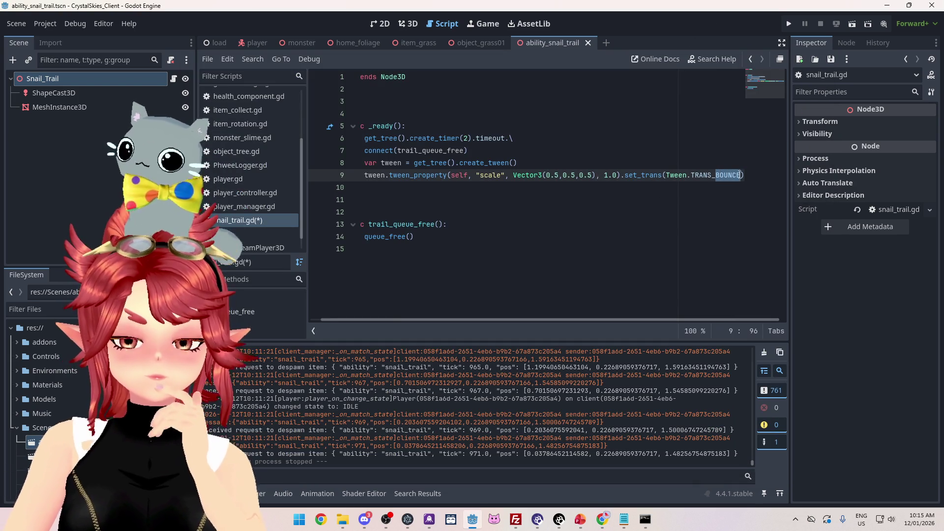
# Switch the scale tween to Tween.TRANS_LINEAR and run the game to its lobby screen.
pyautogui.write('LINEA')
pyautogui.press('Return')
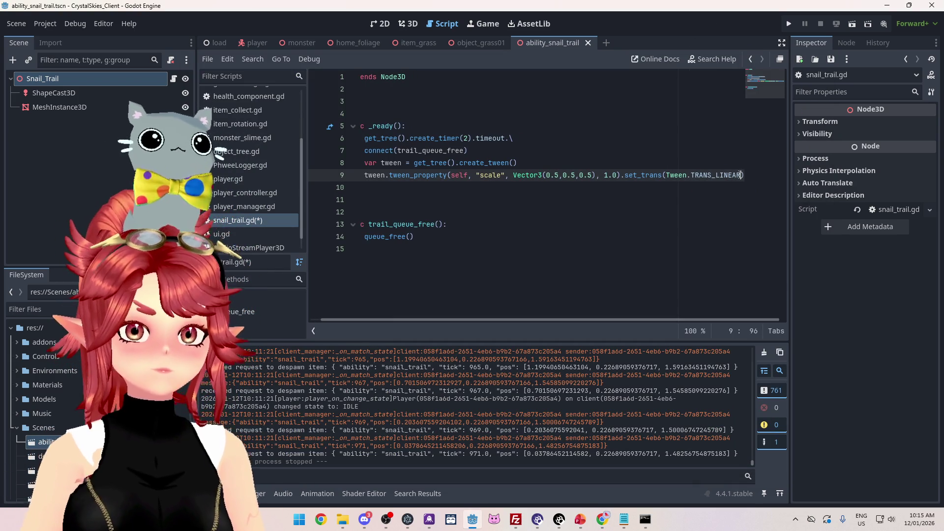
pyautogui.click(687, 214)
pyautogui.hscroll(-2, 667, 308)
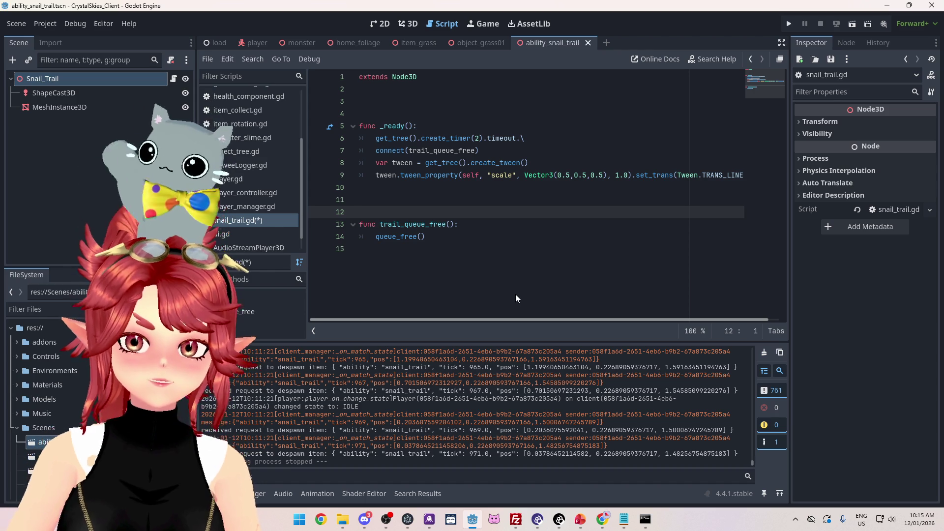
pyautogui.click(792, 24)
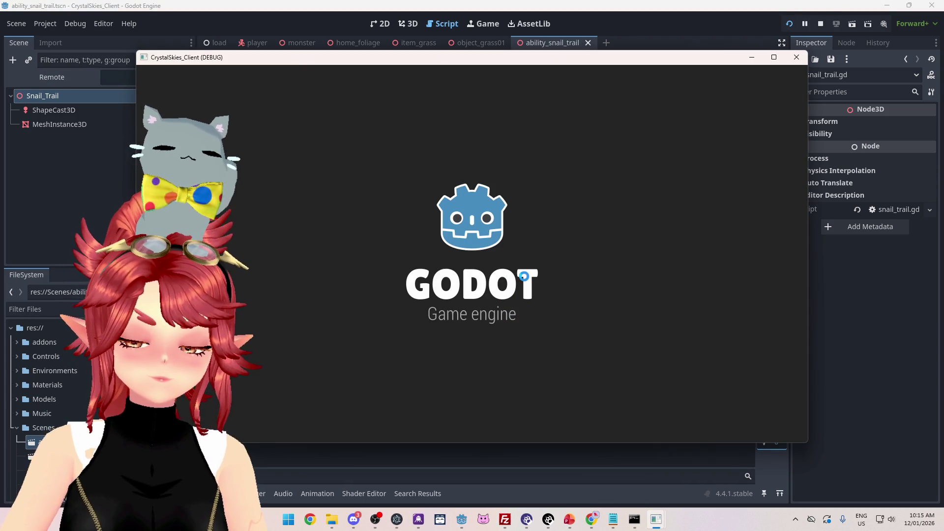
pyautogui.click(501, 286)
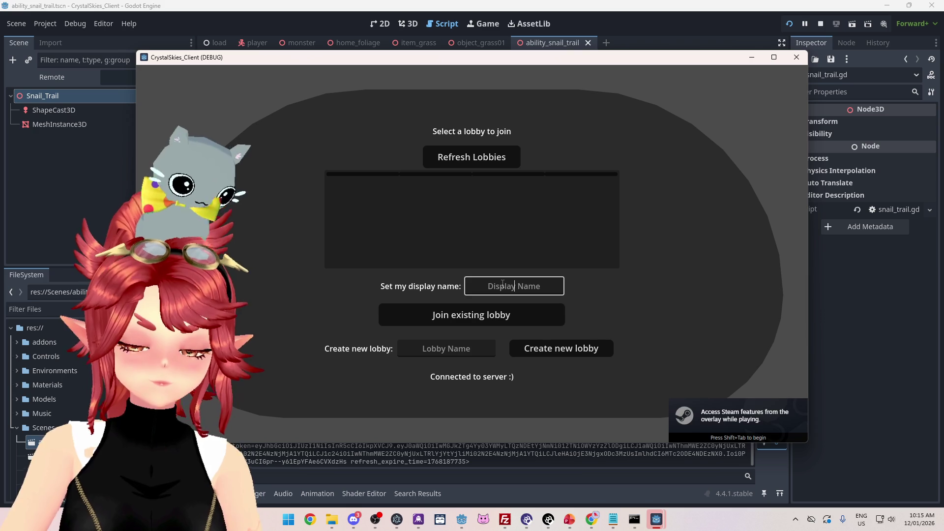
pyautogui.write('Phwee')
# Create a lobby named 's' and crawl the snail with W and D, leaving a purple trail.
pyautogui.press('Tab')
pyautogui.press('Tab')
pyautogui.write('s')
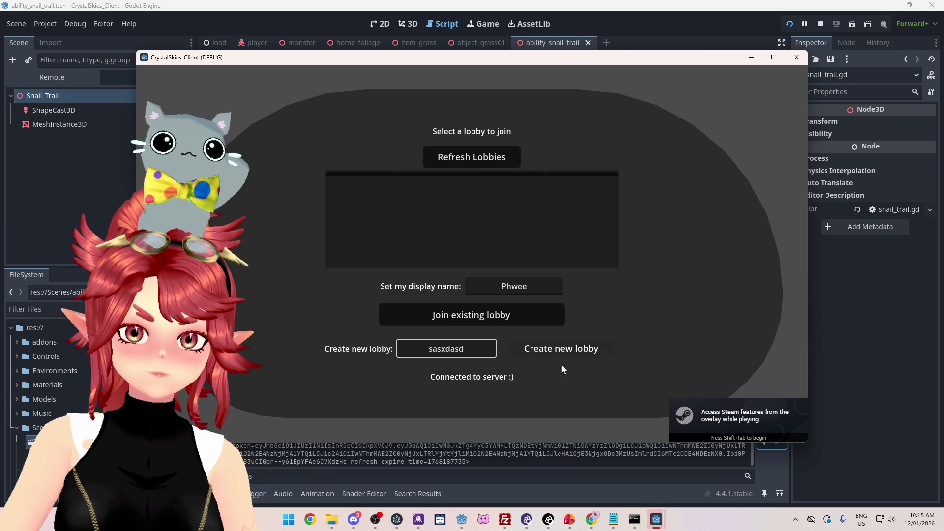
pyautogui.click(565, 354)
pyautogui.press('w')
pyautogui.press('w')
pyautogui.press('d')
pyautogui.press('w')
# Steer the snail around the open ground to watch the purple trail shrink and fade.
pyautogui.press('d')
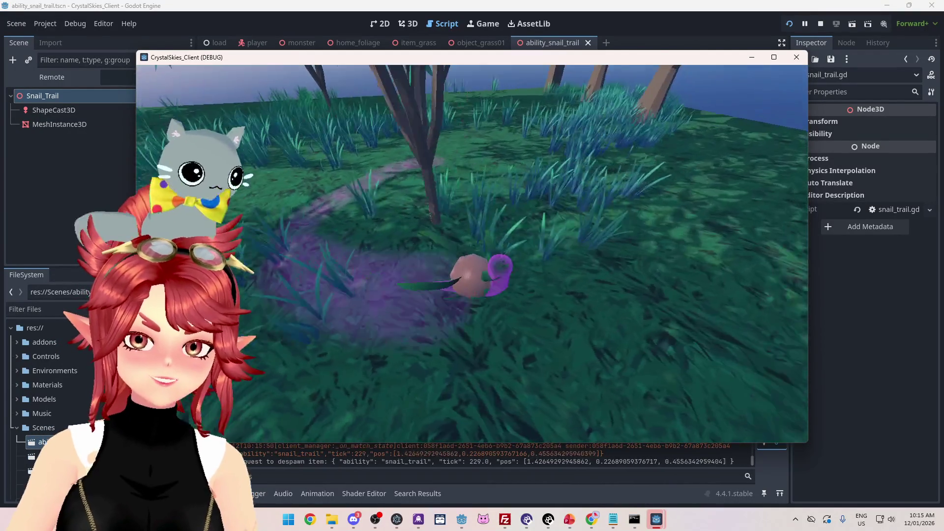
pyautogui.press('a')
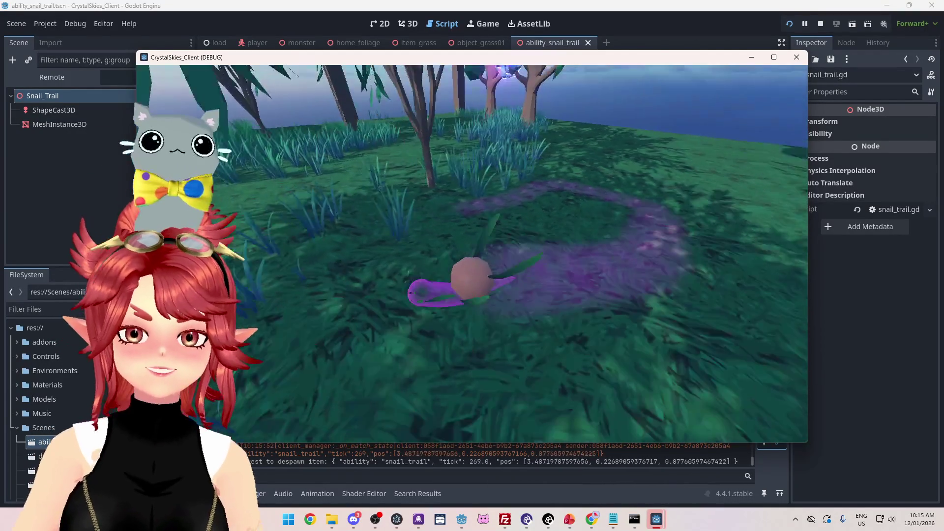
pyautogui.press('w')
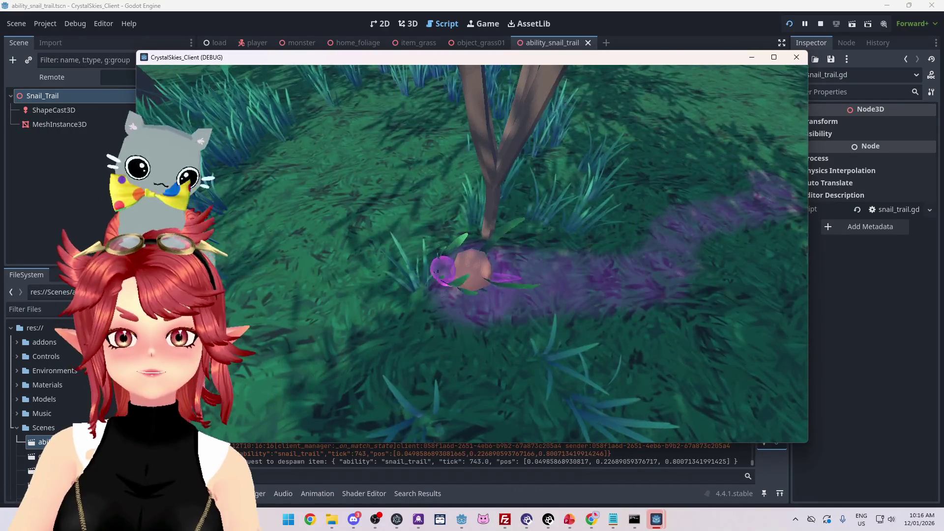
pyautogui.press('w')
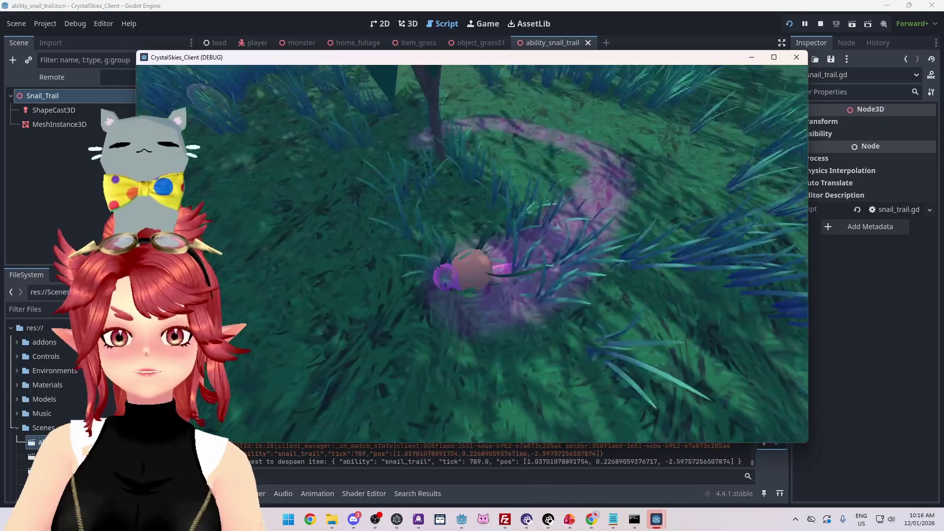
pyautogui.press('w')
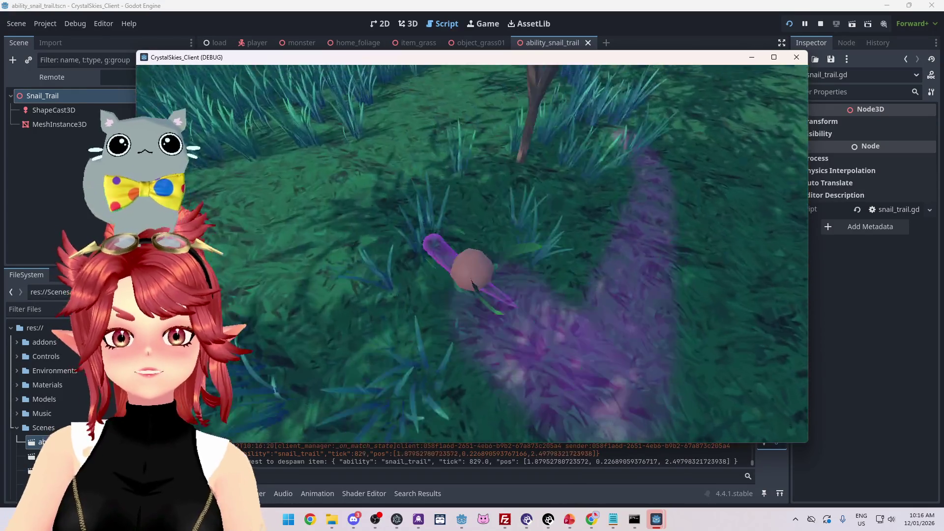
pyautogui.press('w')
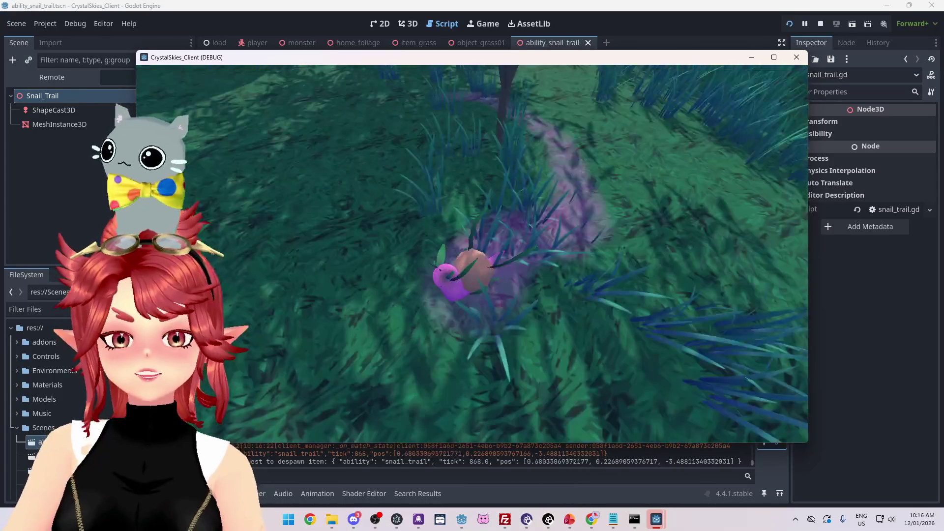
pyautogui.press('w')
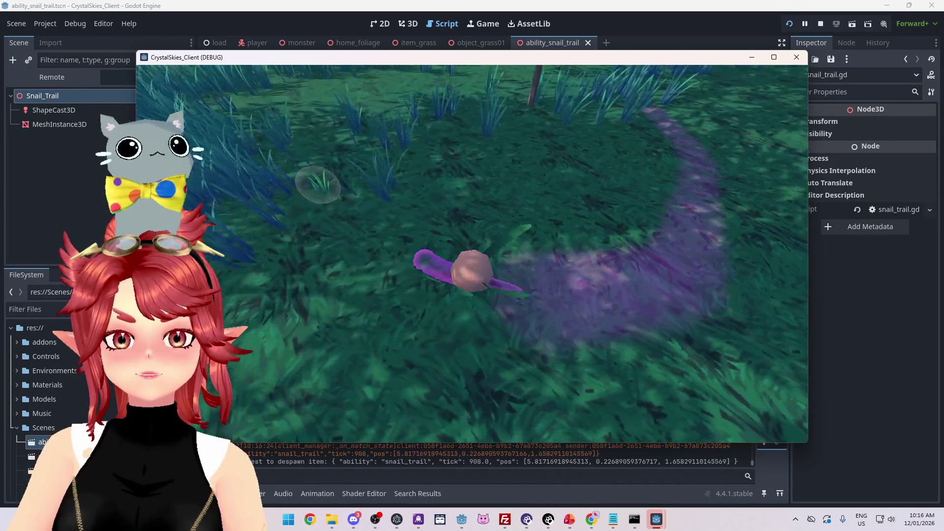
pyautogui.press('w')
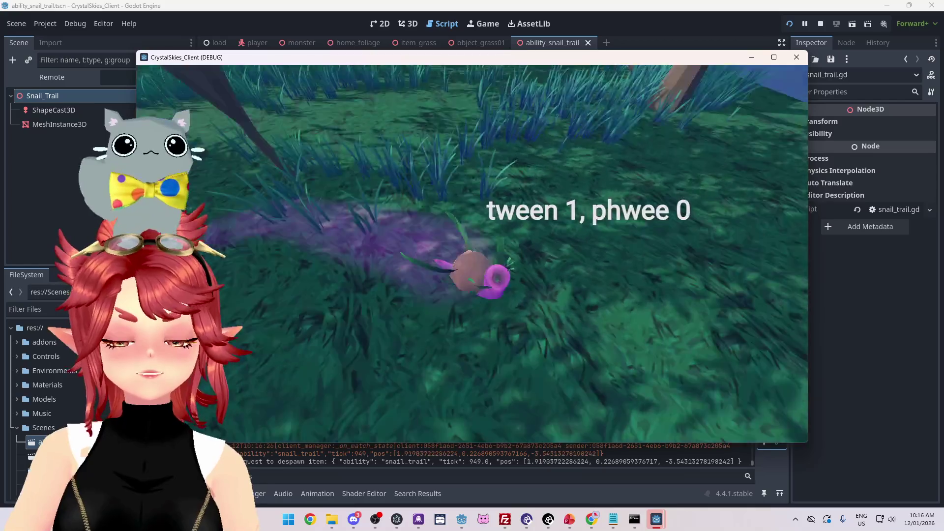
pyautogui.press('w')
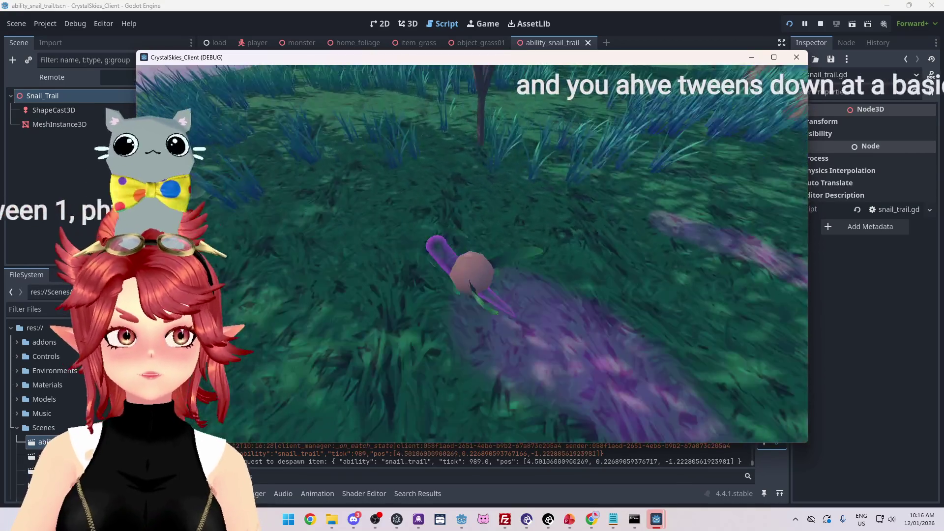
pyautogui.press('w')
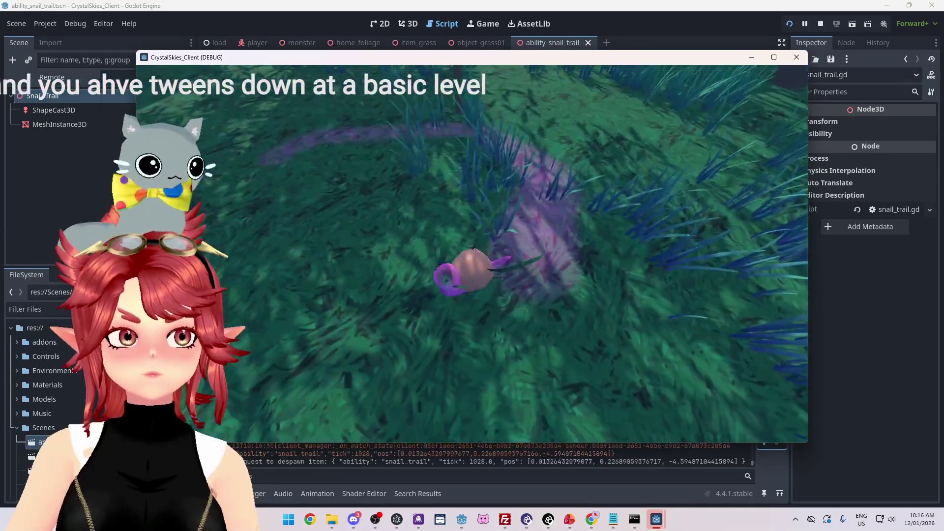
# Leave the game via Escape, close the debug window, and select the tween's scale value.
pyautogui.press('Escape')
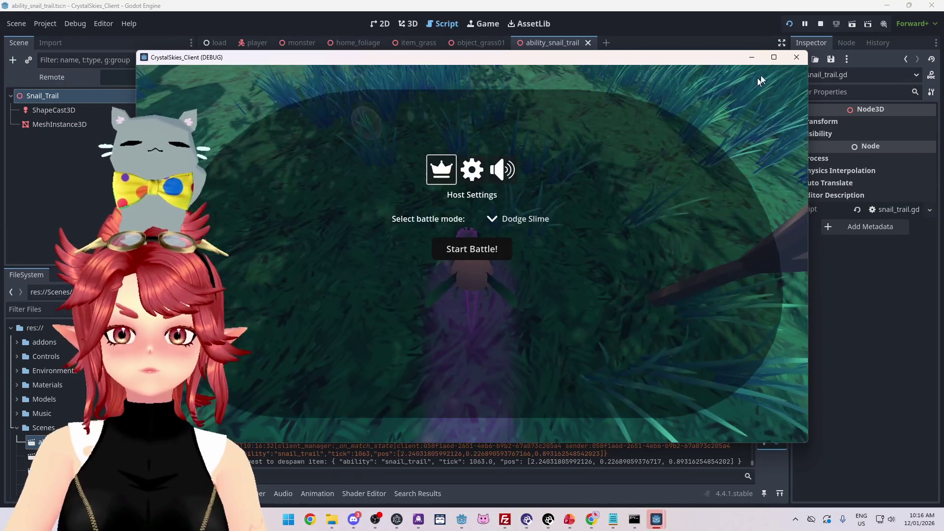
pyautogui.click(821, 24)
pyautogui.doubleClick(619, 176)
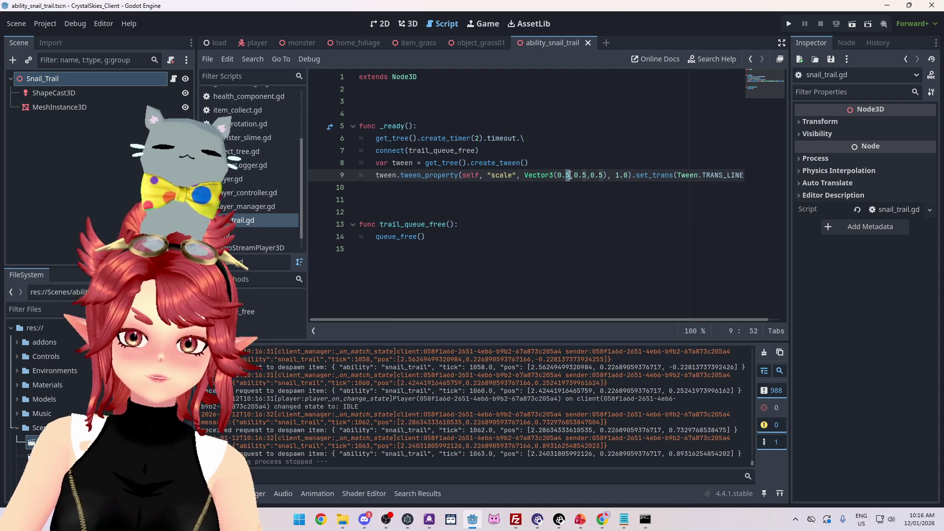
# Make the trail tween shrink to Vector3(0.2,0.2,0.2) over 2.0 seconds.
pyautogui.press('Right')
pyautogui.press('Right')
pyautogui.press('Right')
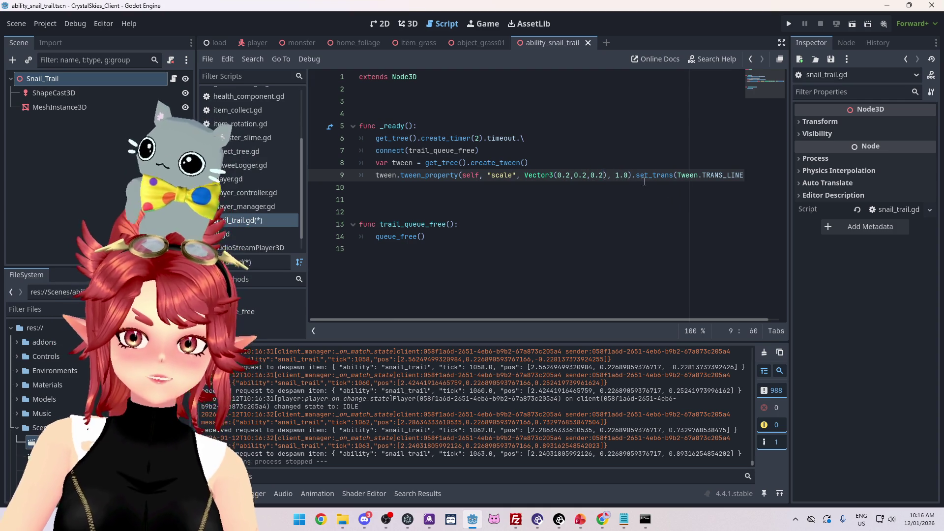
pyautogui.doubleClick(619, 176)
pyautogui.write('2')
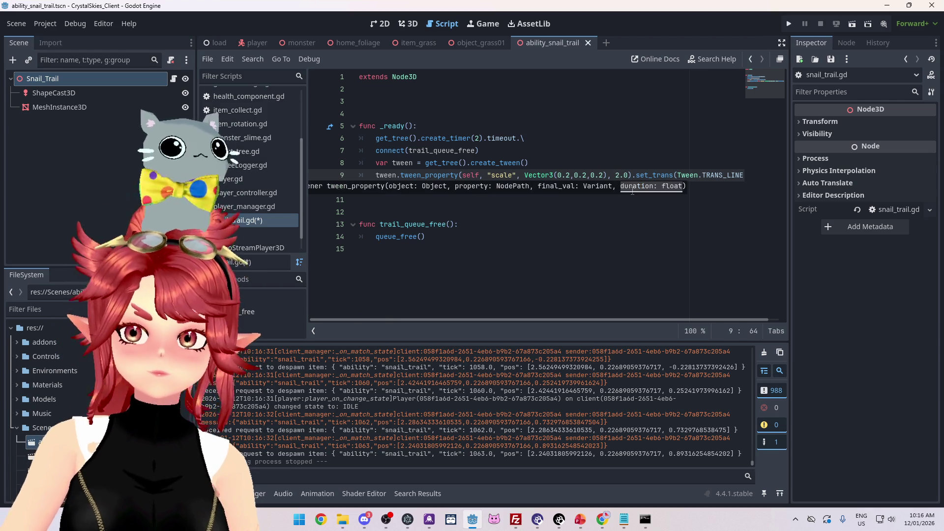
pyautogui.click(735, 176)
# Relaunch the game, enter a display name and lobby name 'gsab', and create the lobby.
pyautogui.click(790, 23)
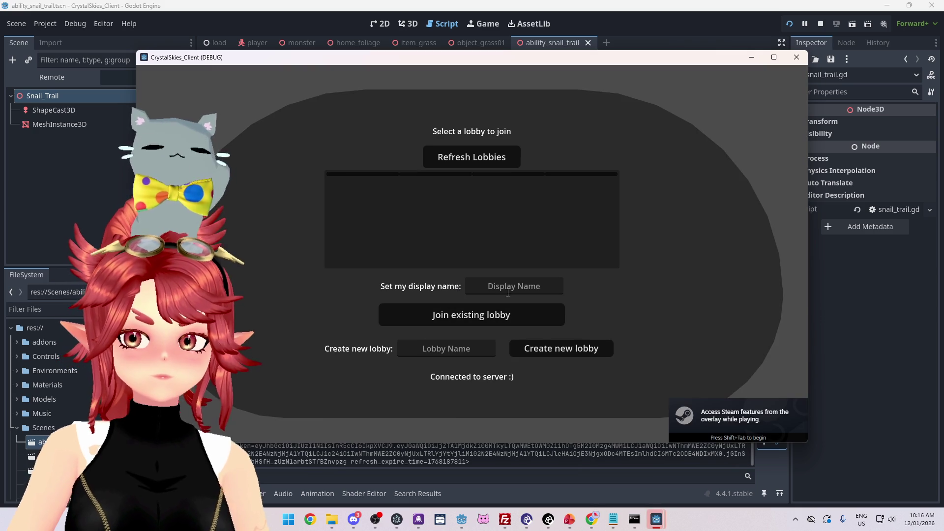
pyautogui.click(509, 291)
pyautogui.write('hwee')
pyautogui.press('Tab')
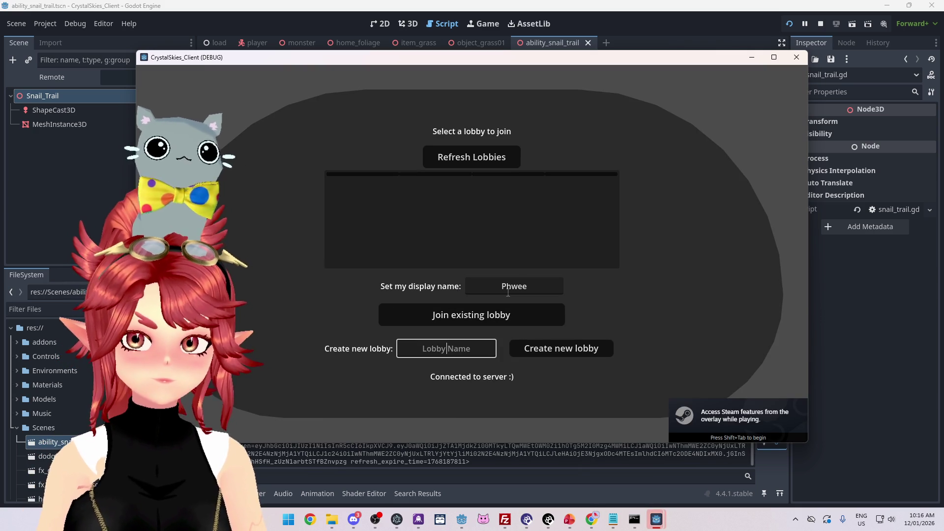
pyautogui.write('gsab')
pyautogui.click(544, 350)
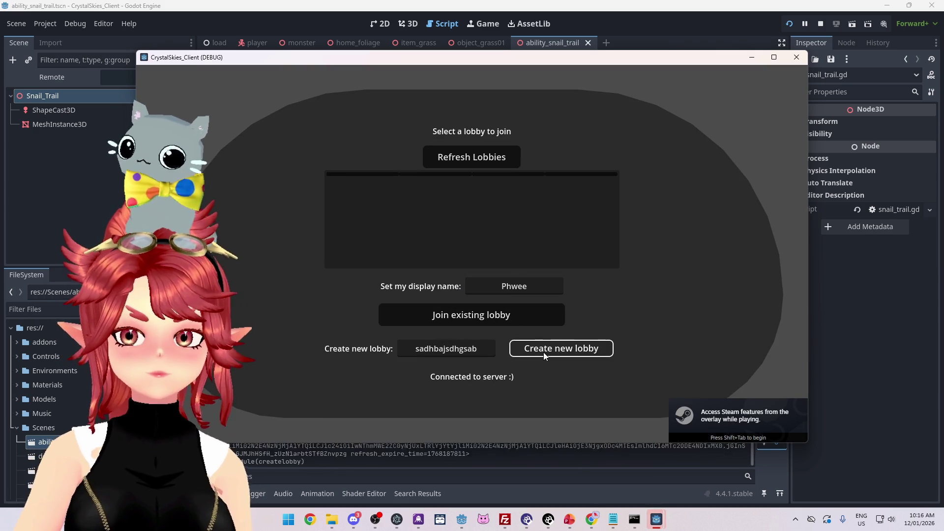
# Drive the snail across the grass laying curving purple trails, then bring up Host Settings with Escape.
pyautogui.press('w')
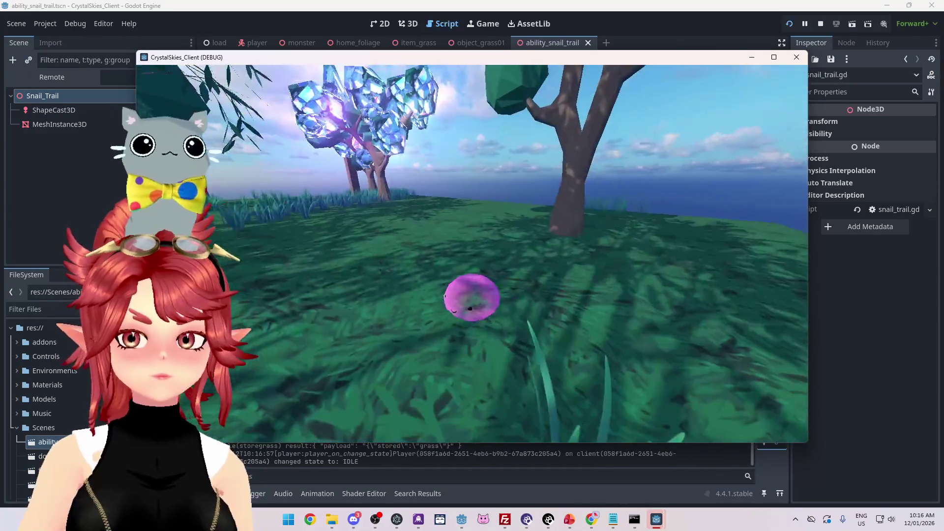
pyautogui.press('w')
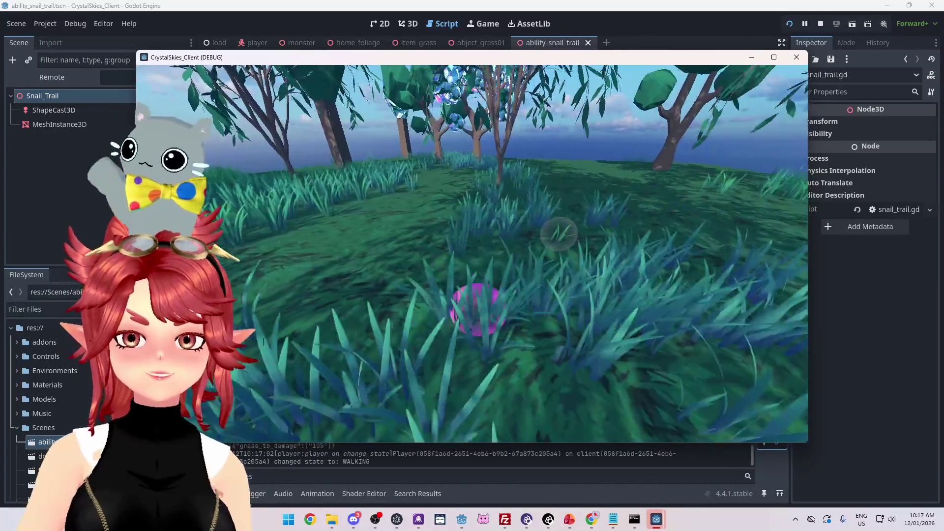
pyautogui.press('e')
pyautogui.press('w')
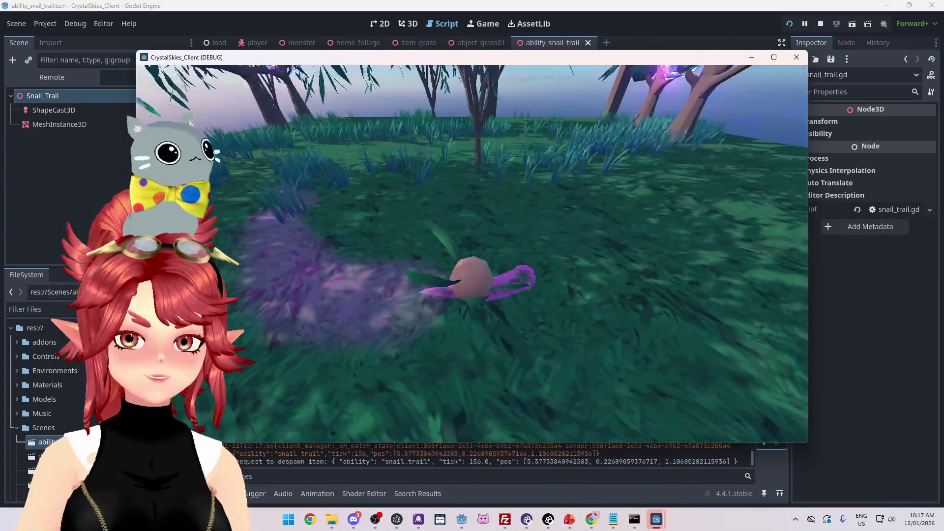
pyautogui.press('w')
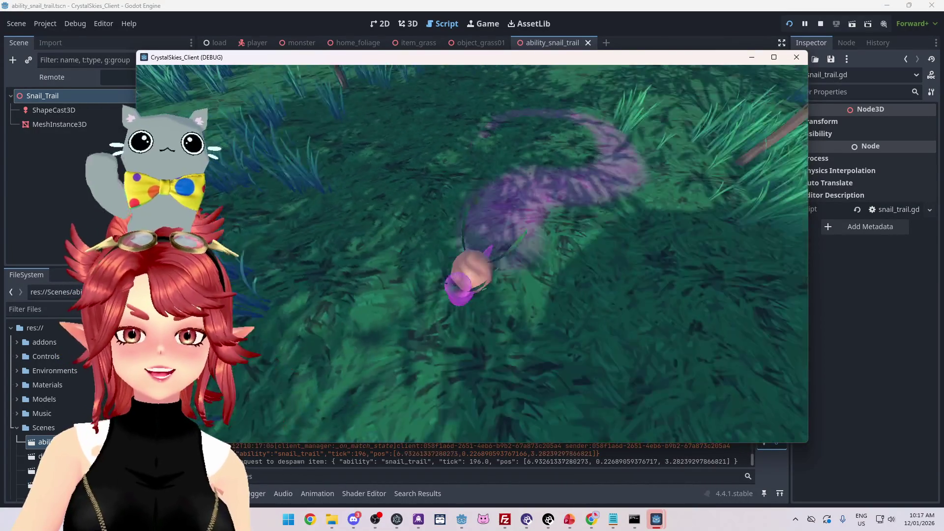
pyautogui.press('w')
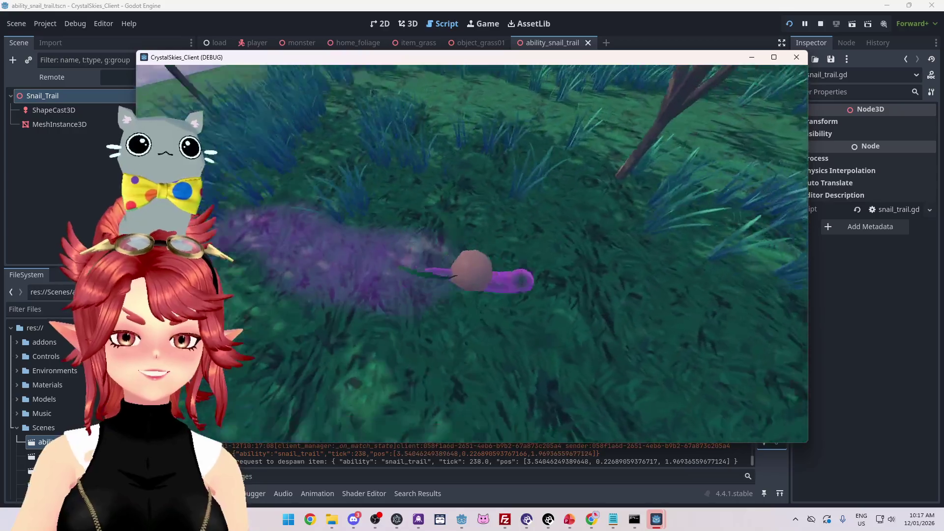
pyautogui.press('w')
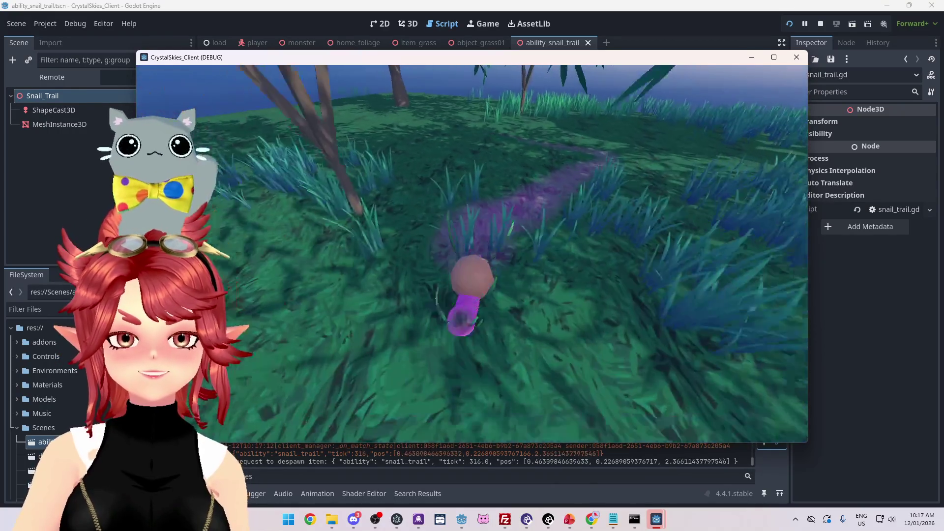
pyautogui.press('w')
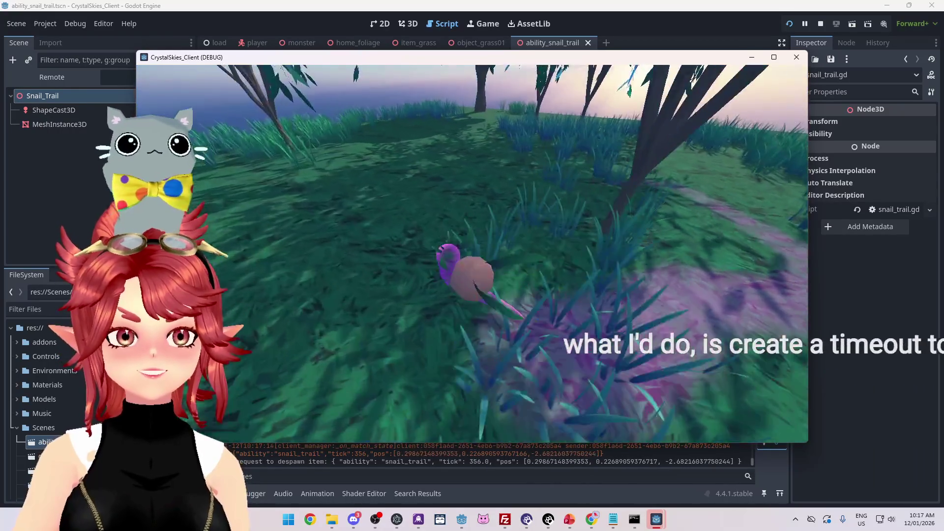
pyautogui.press('w')
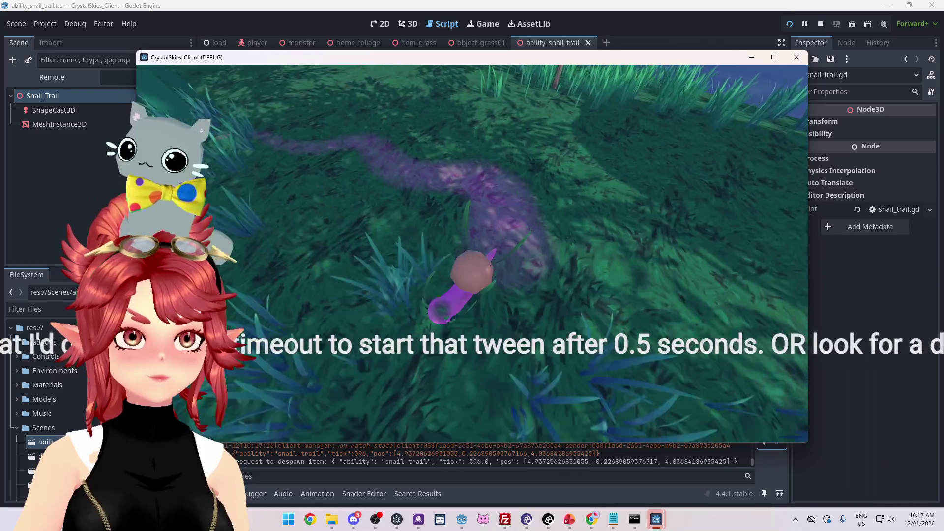
pyautogui.press('w')
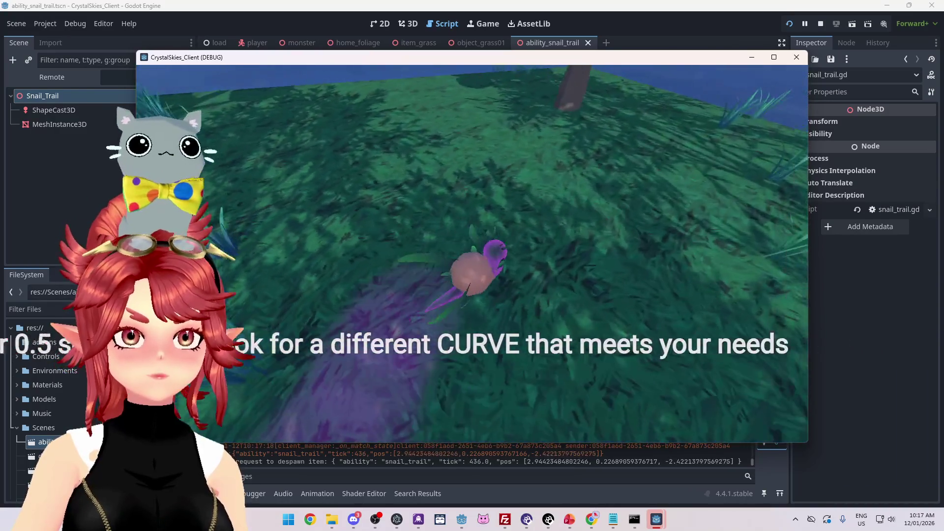
pyautogui.press('w')
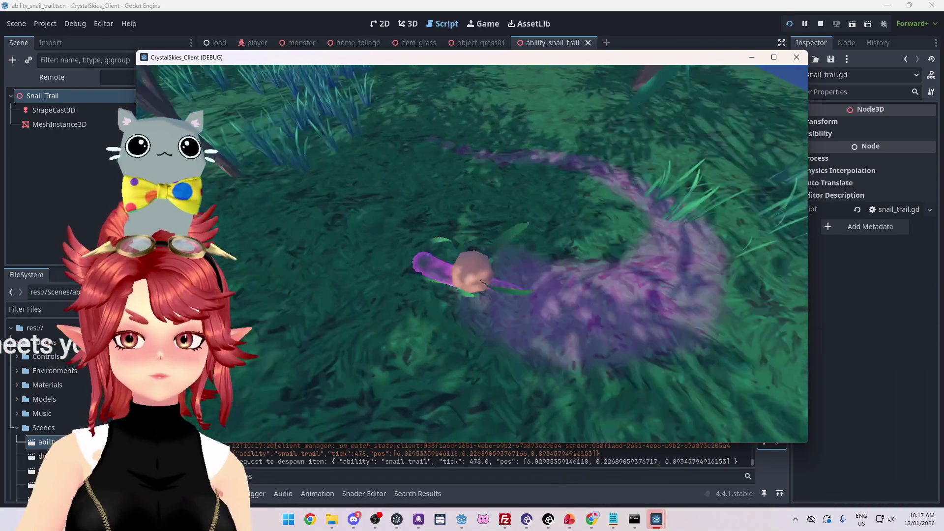
pyautogui.press('w')
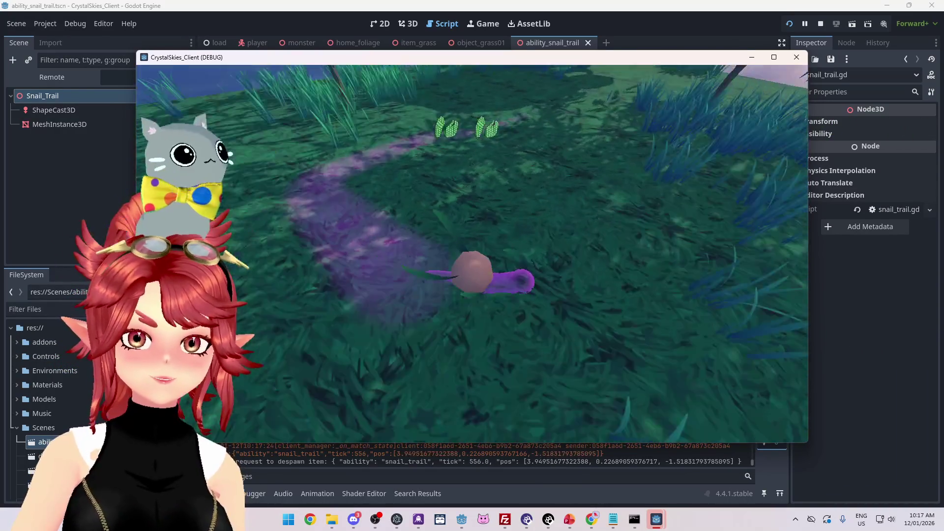
pyautogui.press('w')
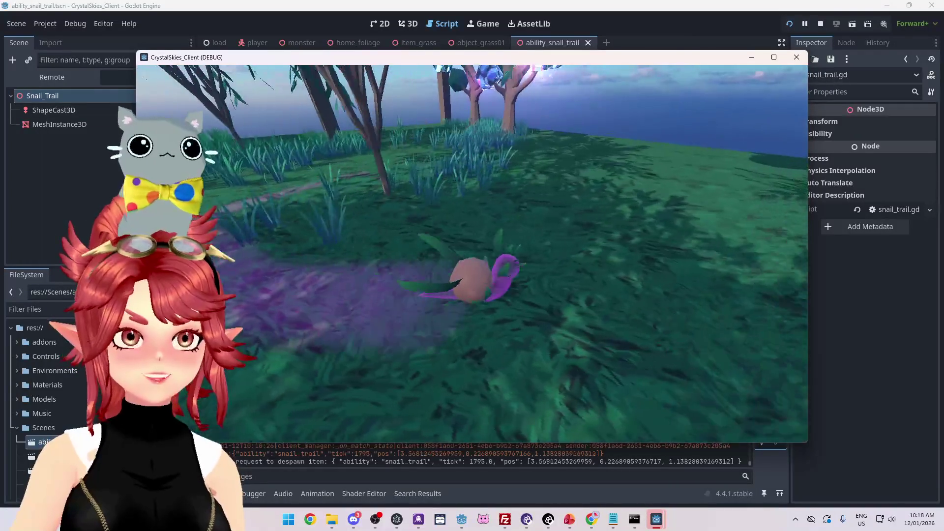
pyautogui.press('Escape')
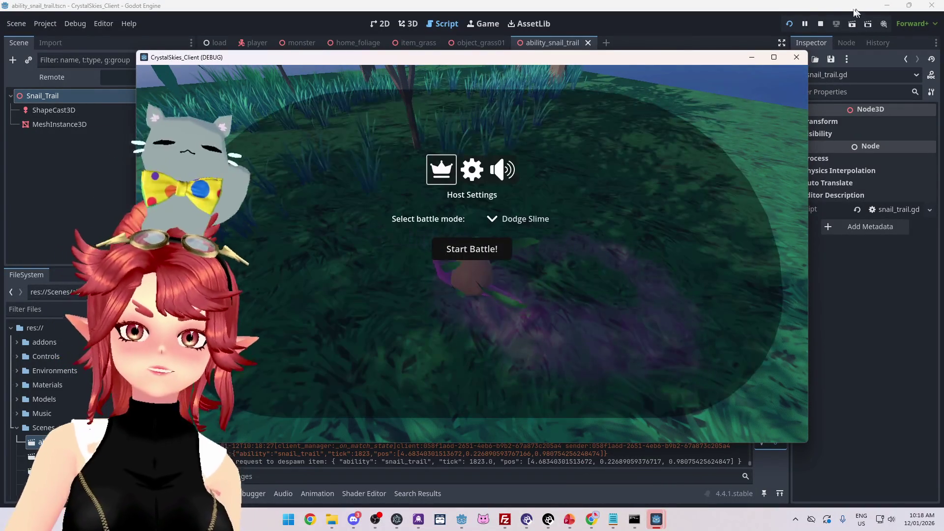
# Stop the CrystalSkies_Client debug run from the editor toolbar.
pyautogui.click(820, 25)
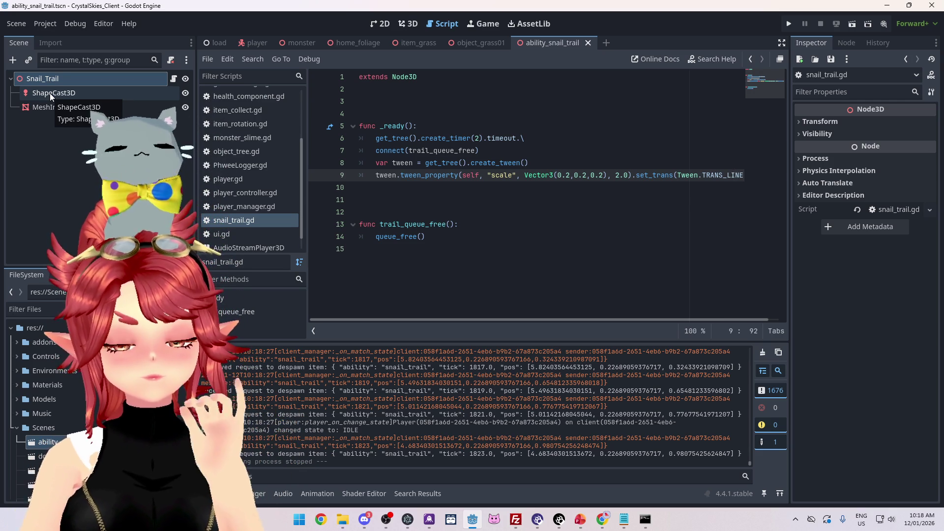
# Show the ShapeCast3D node's properties in the Inspector and close the AudioStreamPlayer3D help page.
pyautogui.click(50, 95)
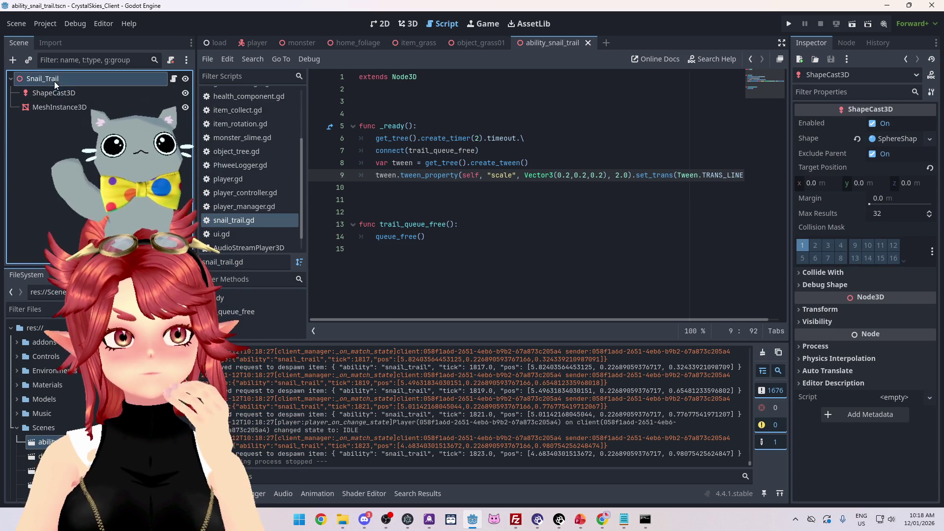
pyautogui.click(58, 96)
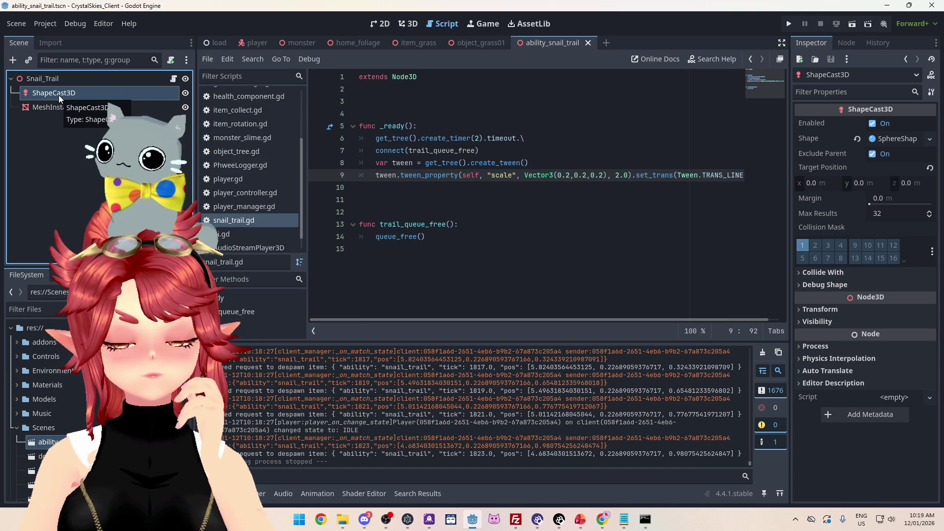
pyautogui.middleClick(234, 246)
# Open player.gd from the script list and reselect the ShapeCast3D node in the scene.
pyautogui.hotkey('alt', 'Left')
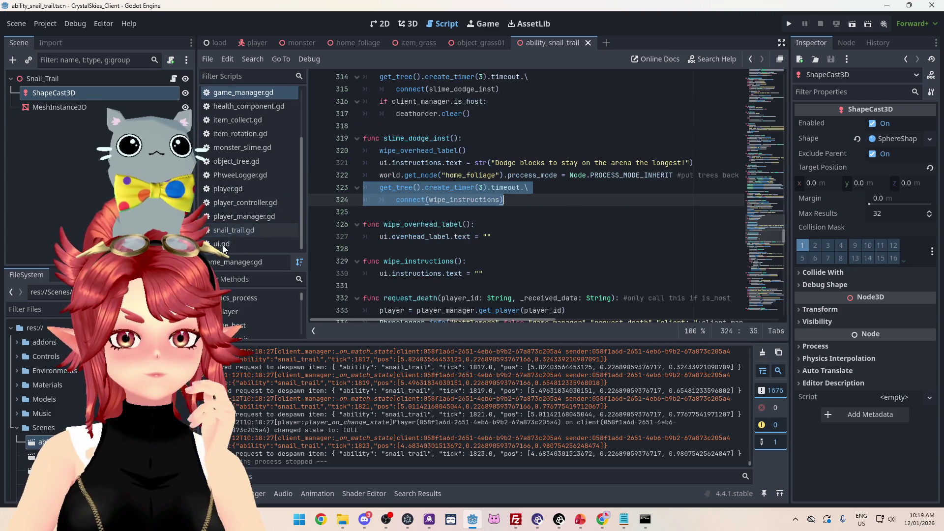
pyautogui.click(243, 191)
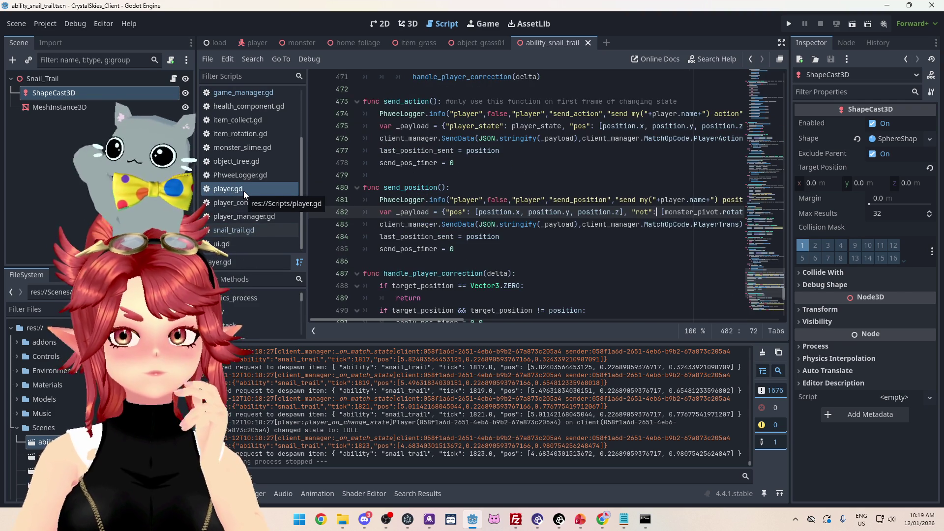
pyautogui.doubleClick(42, 79)
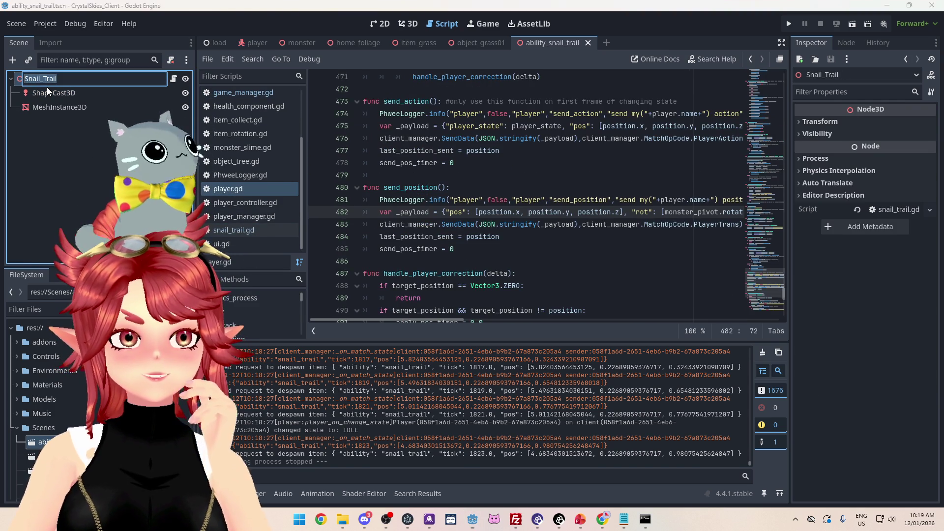
pyautogui.click(49, 93)
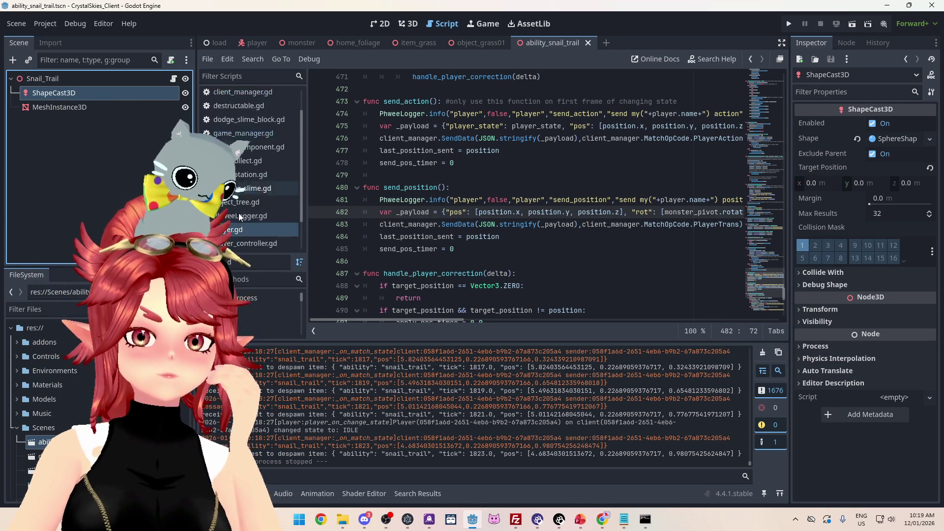
# Scroll player.gd to the top and review the ABILITY dictionary's per-form stats, selecting ABILITY.
pyautogui.scroll(20, 784, 285)
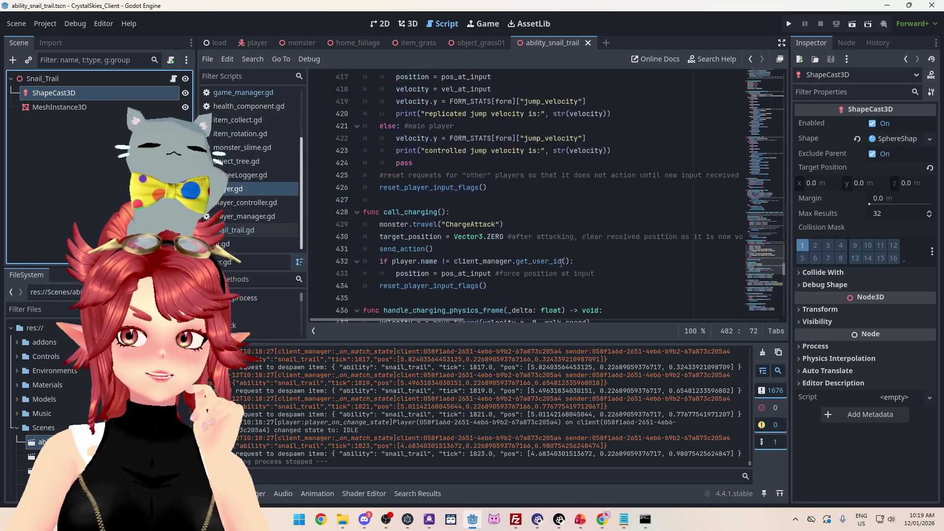
pyautogui.moveTo(784, 264); pyautogui.dragTo(781, 68)
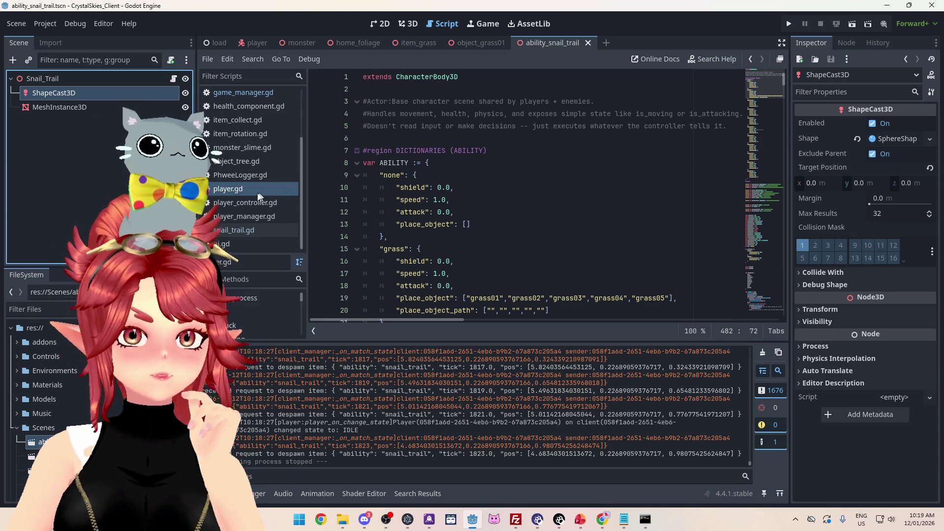
pyautogui.scroll(-3, 488, 214)
pyautogui.scroll(3, 488, 213)
pyautogui.scroll(-4, 488, 214)
pyautogui.scroll(-2, 488, 214)
pyautogui.scroll(-10, 488, 214)
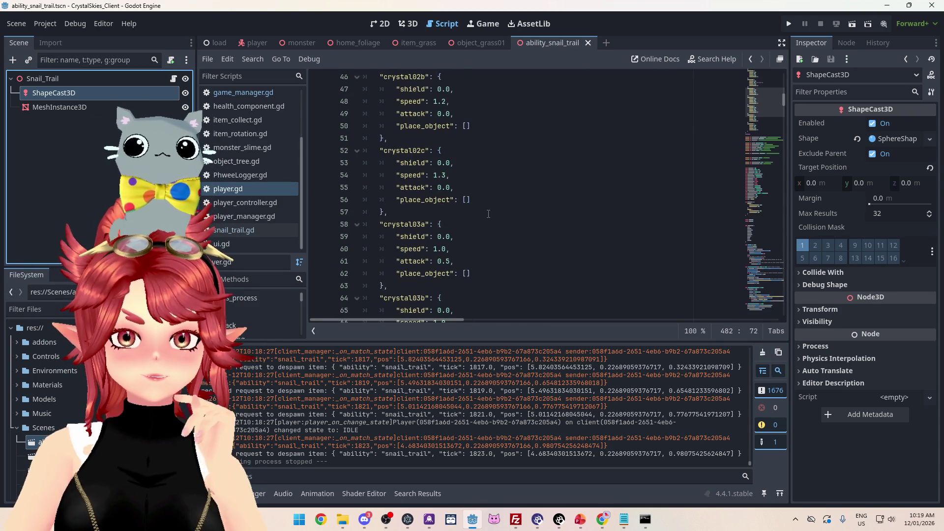
pyautogui.scroll(-3, 488, 213)
pyautogui.scroll(7, 488, 213)
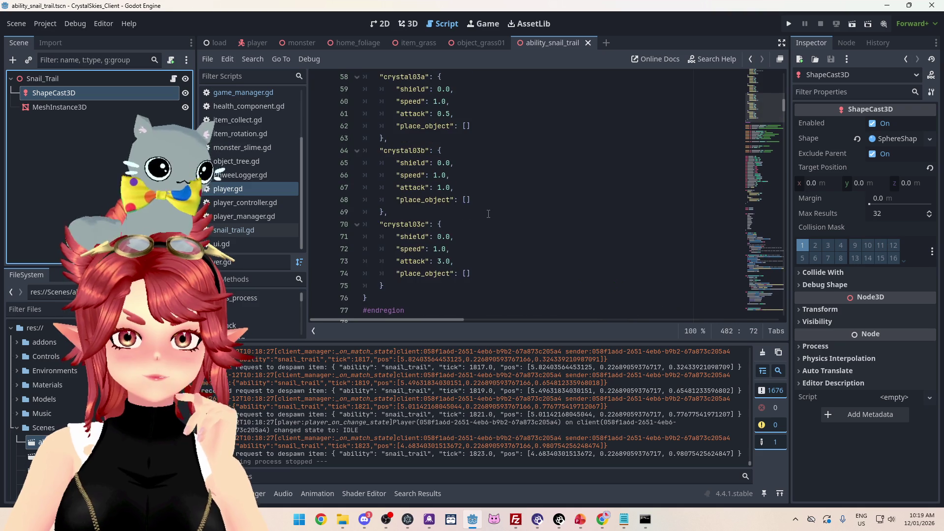
pyautogui.scroll(14, 488, 213)
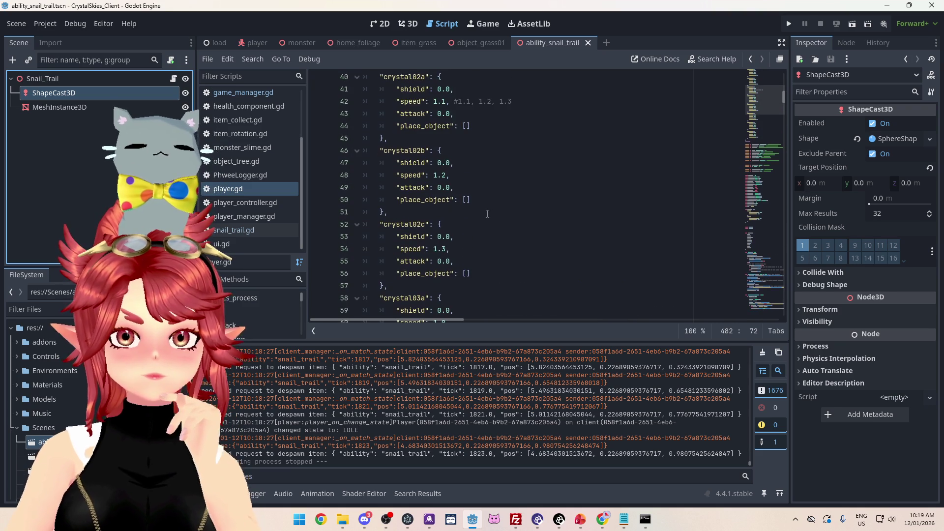
pyautogui.scroll(-1, 487, 213)
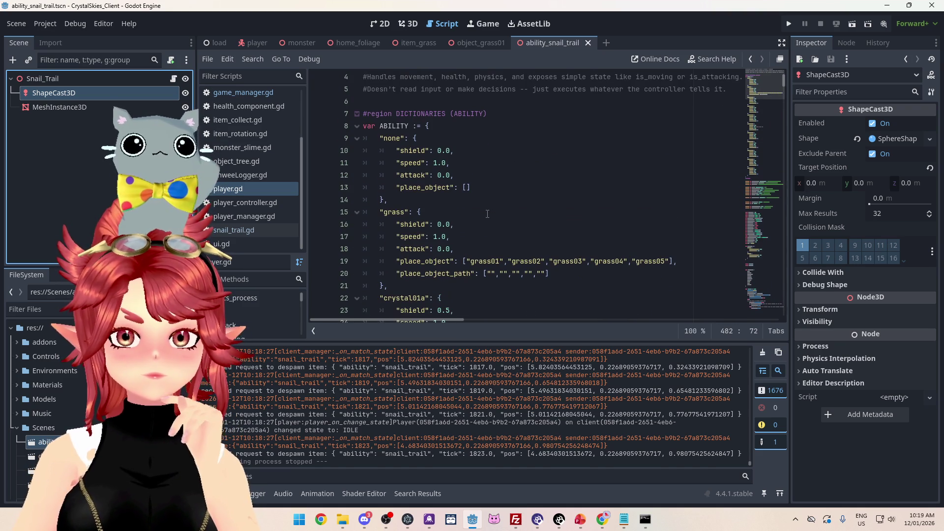
pyautogui.scroll(-20, 488, 213)
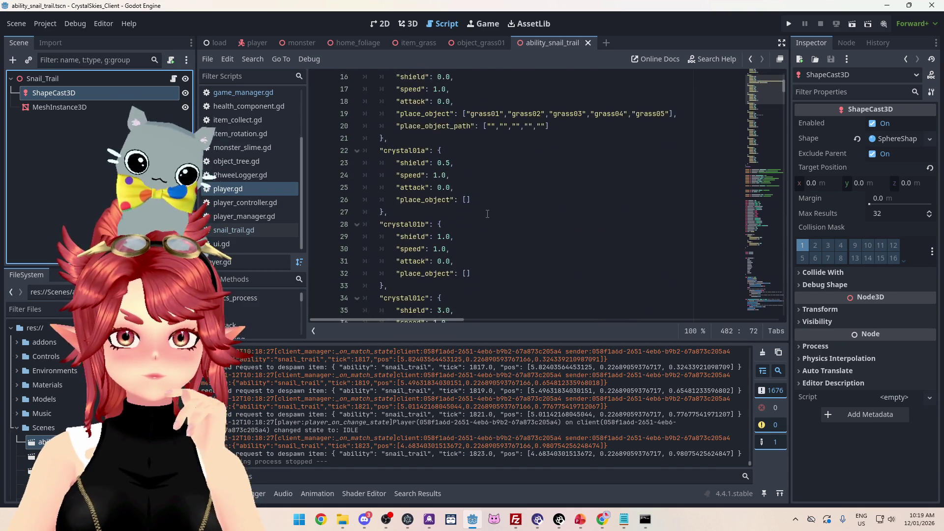
pyautogui.scroll(20, 488, 213)
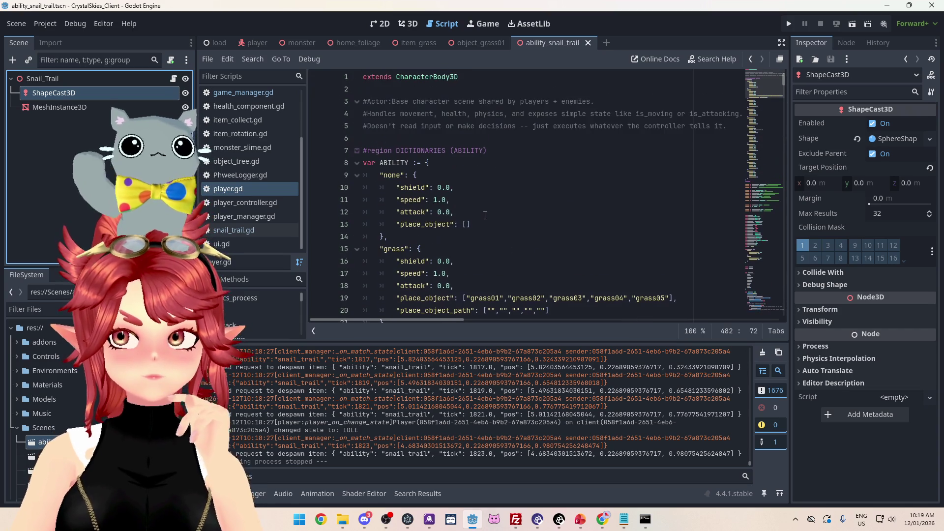
pyautogui.moveTo(380, 163); pyautogui.dragTo(409, 164)
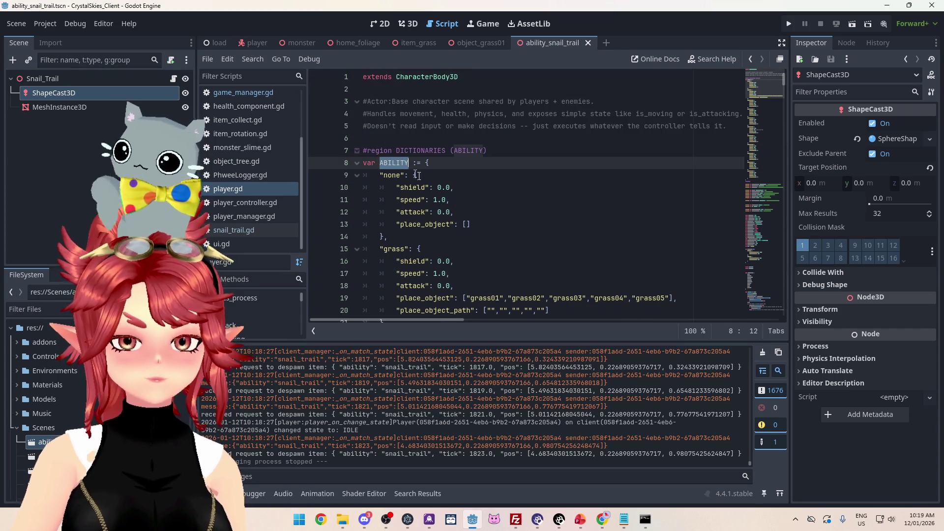
pyautogui.hotkey('ctrl', 'shift', 'f')
pyautogui.click(495, 301)
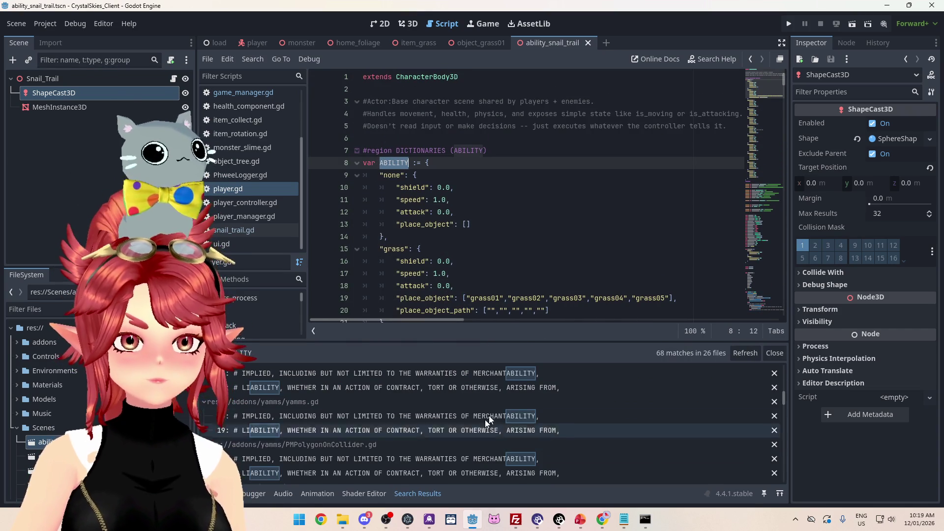
pyautogui.moveTo(784, 414); pyautogui.dragTo(783, 480)
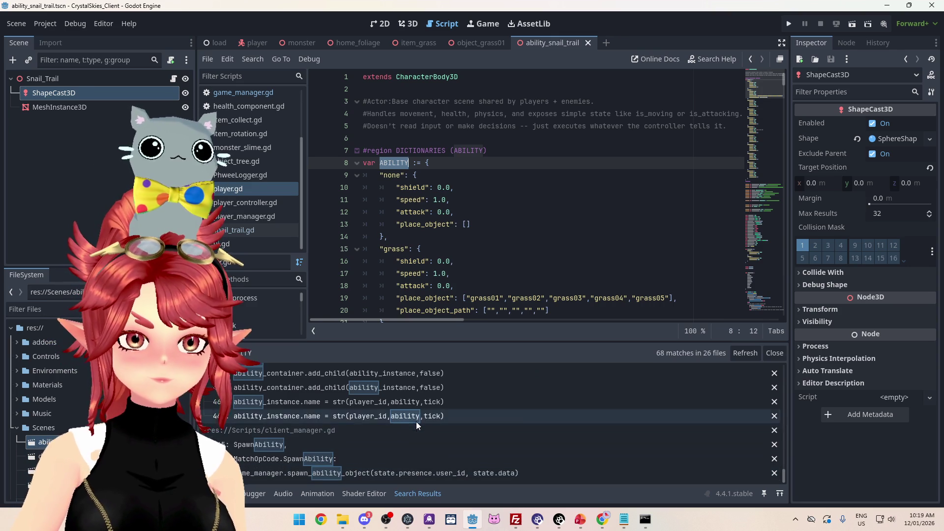
pyautogui.scroll(3, 443, 432)
pyautogui.scroll(10, 456, 439)
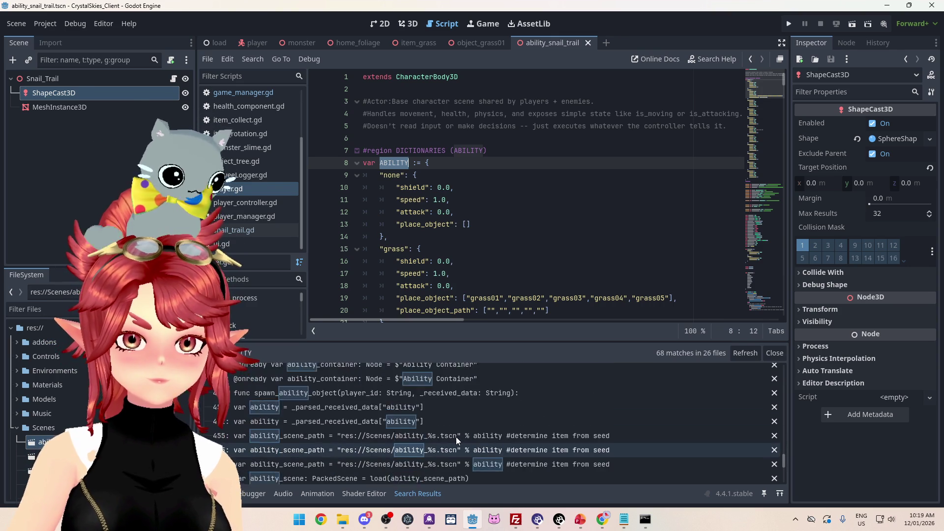
pyautogui.scroll(2, 456, 437)
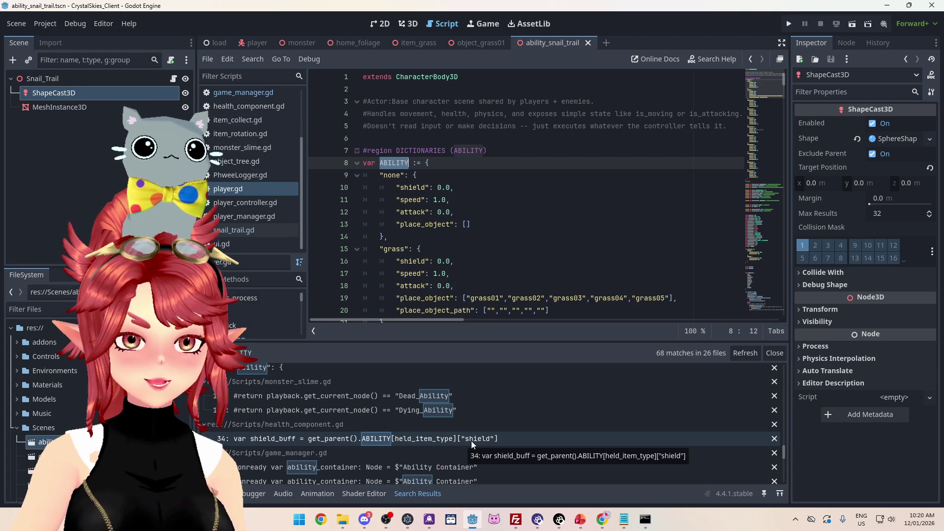
pyautogui.scroll(5, 472, 441)
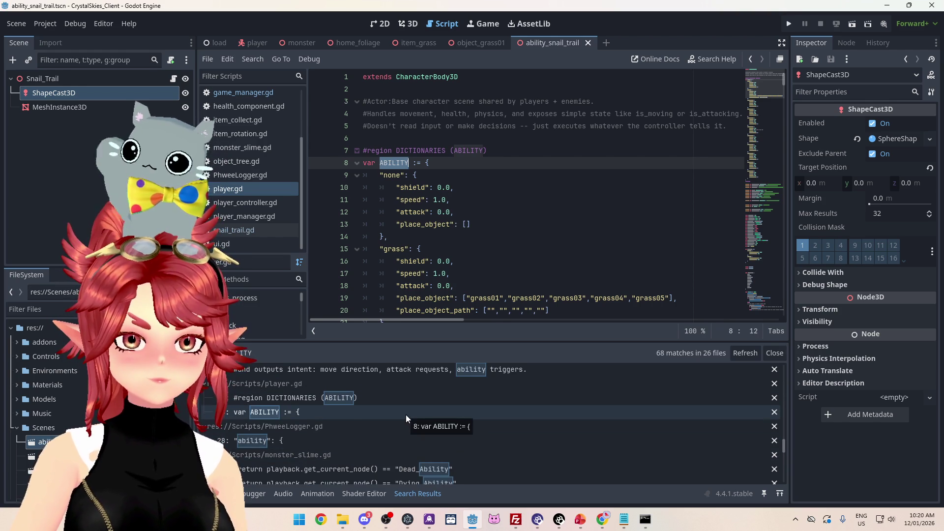
pyautogui.scroll(1, 405, 419)
pyautogui.scroll(3, 405, 418)
pyautogui.scroll(-4, 408, 418)
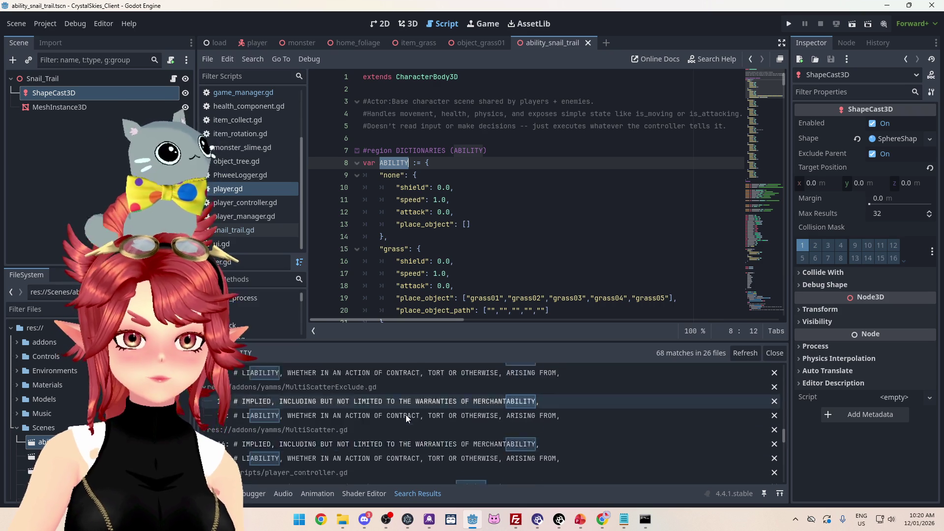
pyautogui.scroll(-4, 408, 415)
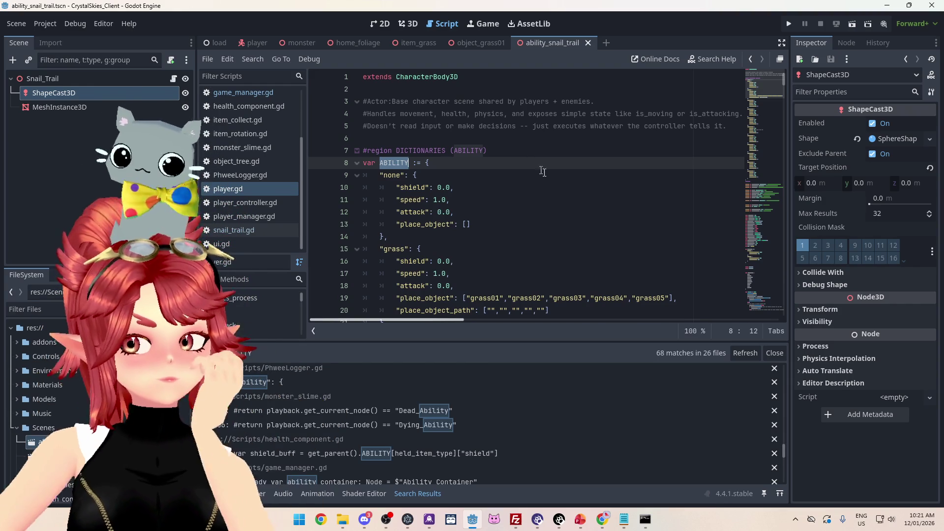
pyautogui.scroll(-1, 499, 214)
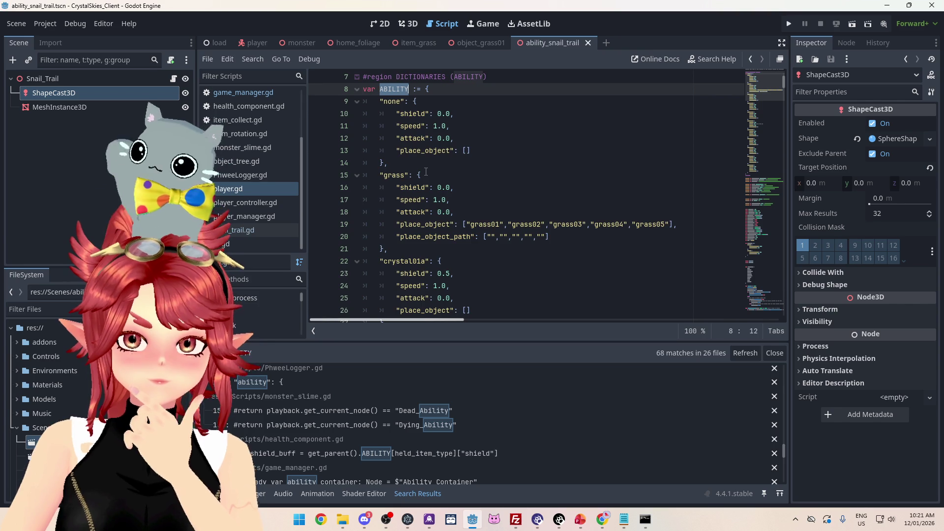
pyautogui.scroll(1, 426, 172)
pyautogui.scroll(1, 397, 138)
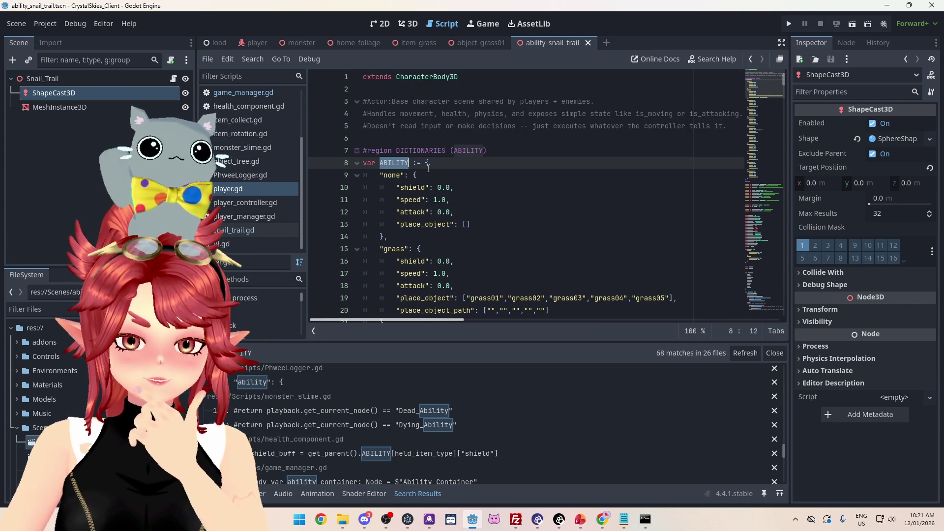
pyautogui.scroll(-3, 509, 444)
pyautogui.scroll(-3, 464, 454)
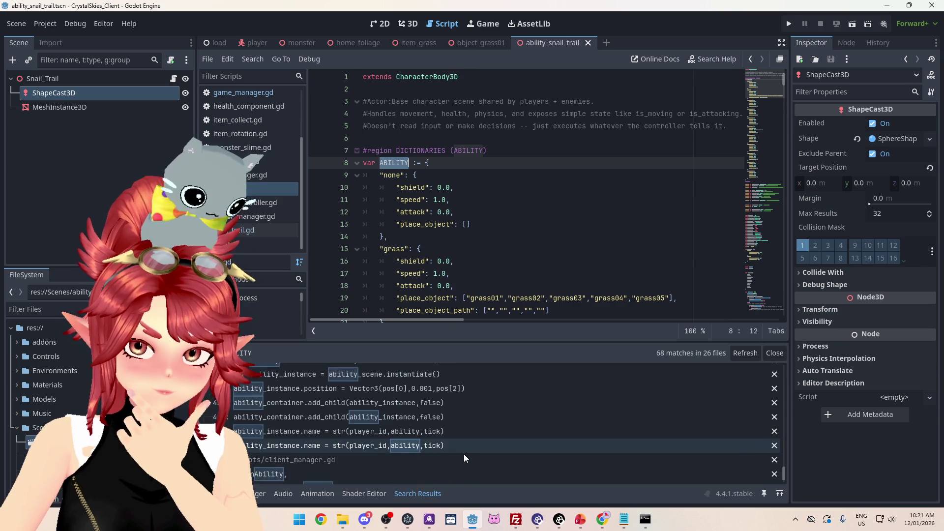
pyautogui.scroll(2, 464, 454)
pyautogui.scroll(10, 464, 453)
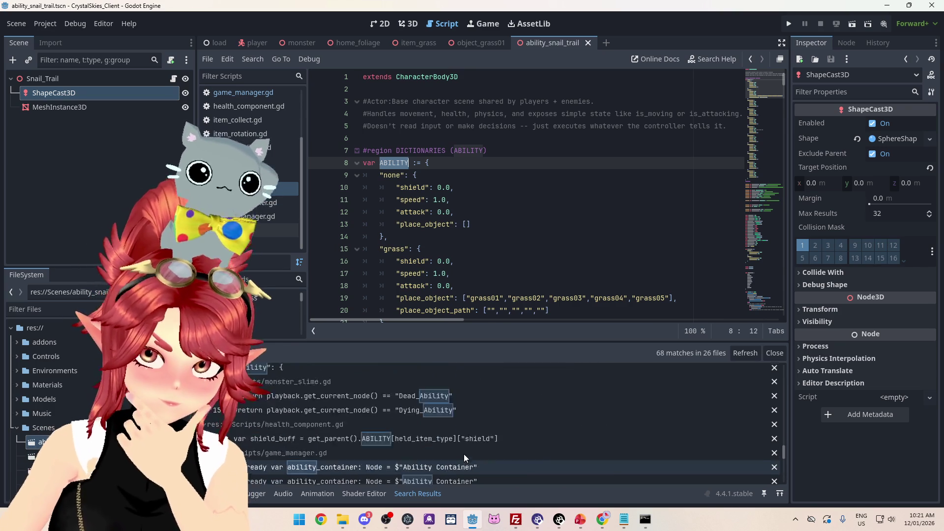
pyautogui.write('I')
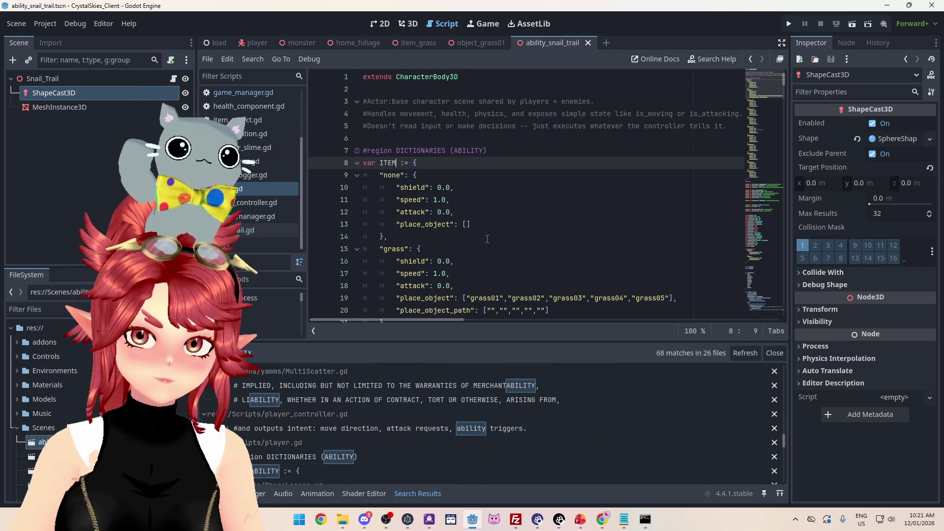
pyautogui.hotkey('ctrl', 'z')
pyautogui.scroll(-1, 488, 239)
pyautogui.scroll(-3, 488, 240)
pyautogui.scroll(4, 433, 192)
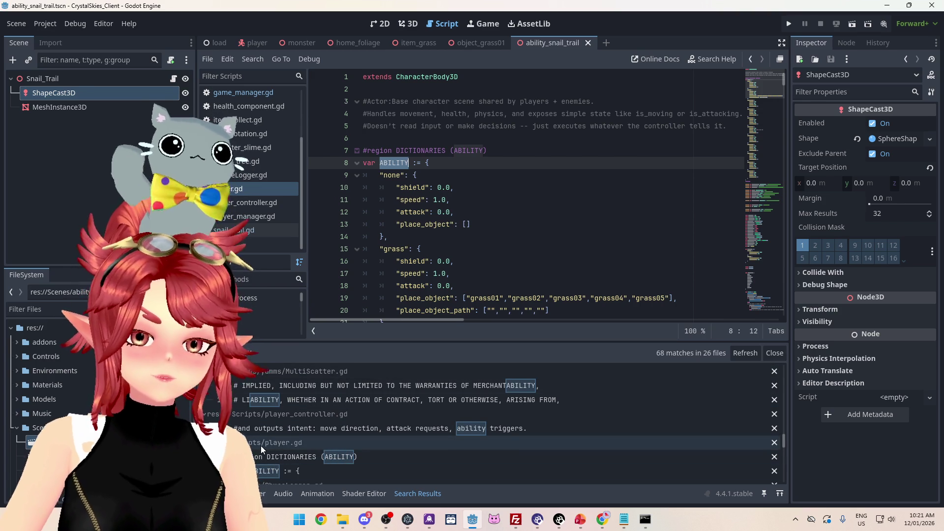
pyautogui.scroll(-2, 297, 446)
pyautogui.scroll(-3, 290, 435)
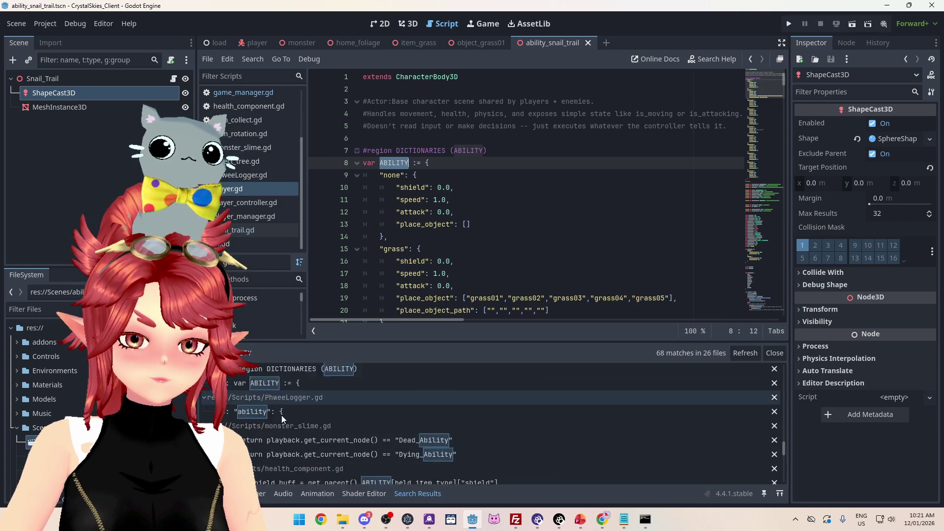
pyautogui.scroll(-2, 282, 417)
pyautogui.scroll(-10, 281, 417)
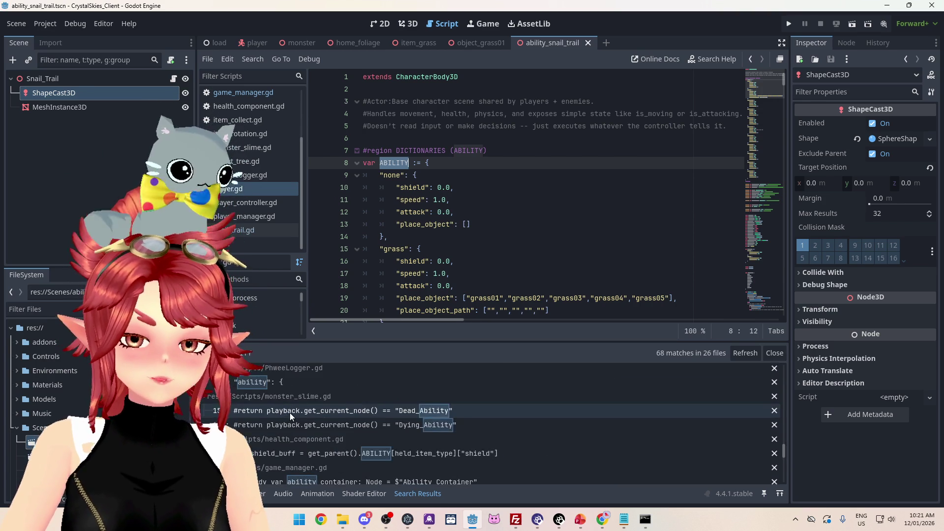
pyautogui.click(419, 141)
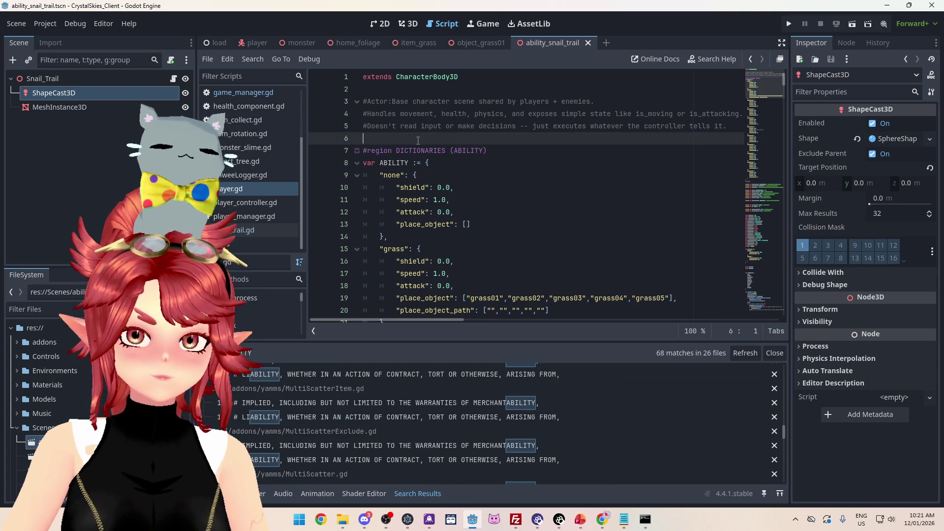
# Remove '(ABILITY)' from the region line so it reads just #region DICTIONARIES.
pyautogui.press('Return')
pyautogui.press('Return')
pyautogui.press('Up')
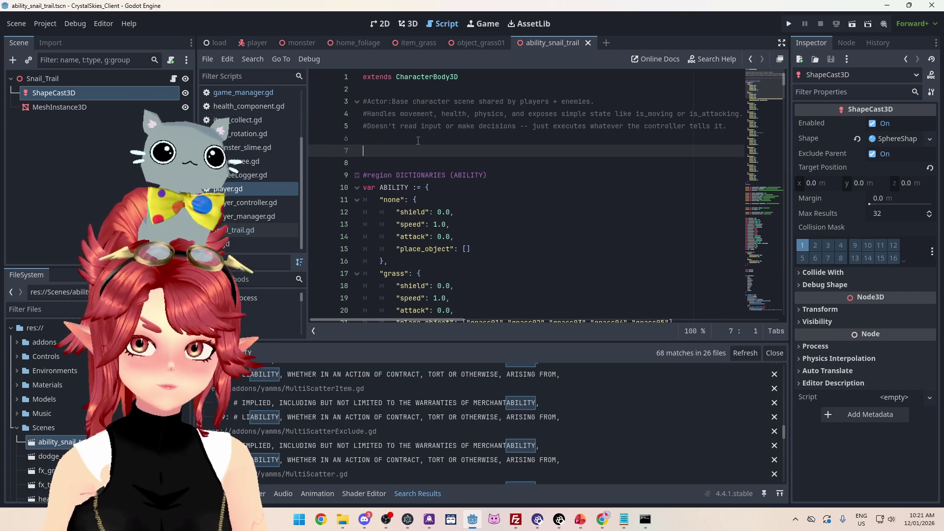
pyautogui.write('#regi')
pyautogui.press('BackSpace')
pyautogui.press('BackSpace')
pyautogui.press('BackSpace')
pyautogui.press('BackSpace')
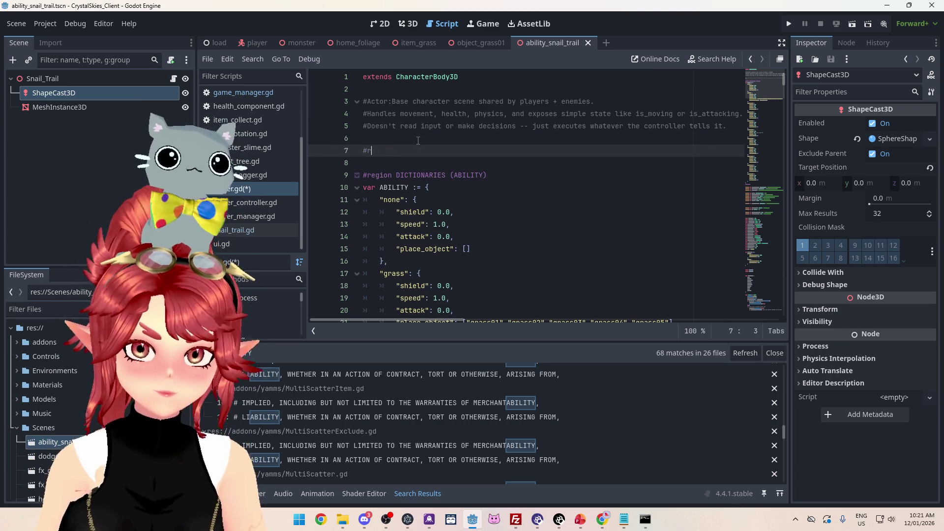
pyautogui.press('Delete')
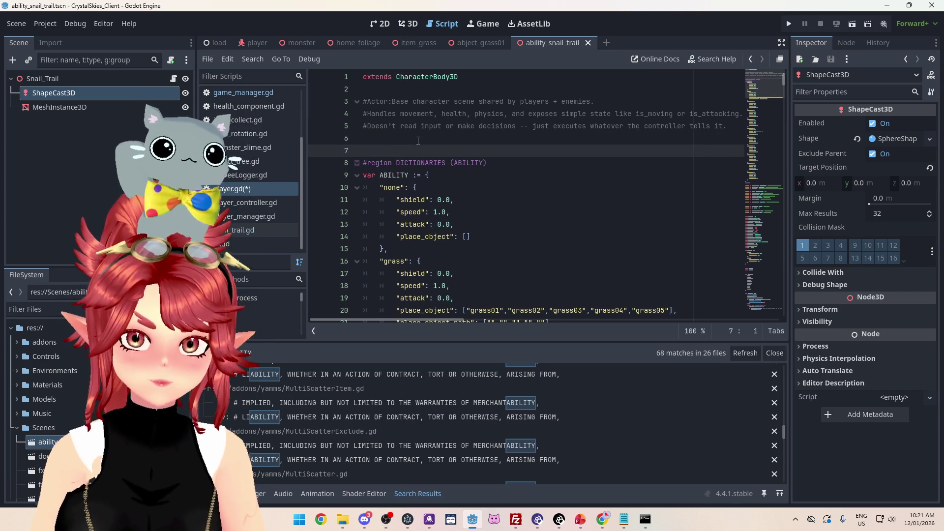
pyautogui.moveTo(486, 163); pyautogui.dragTo(447, 164)
pyautogui.press('BackSpace')
pyautogui.press('BackSpace')
# Begin 'var ITEM_STATS := {' with a "none": key below the region, then search the script for 'none'.
pyautogui.press('Return')
pyautogui.write('var ITEM_STATS :')
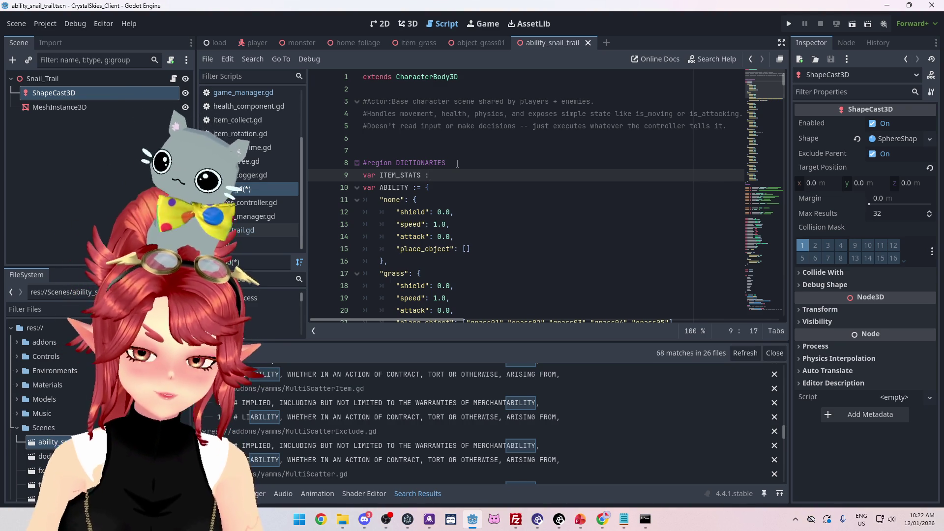
pyautogui.write('{')
pyautogui.press('Return')
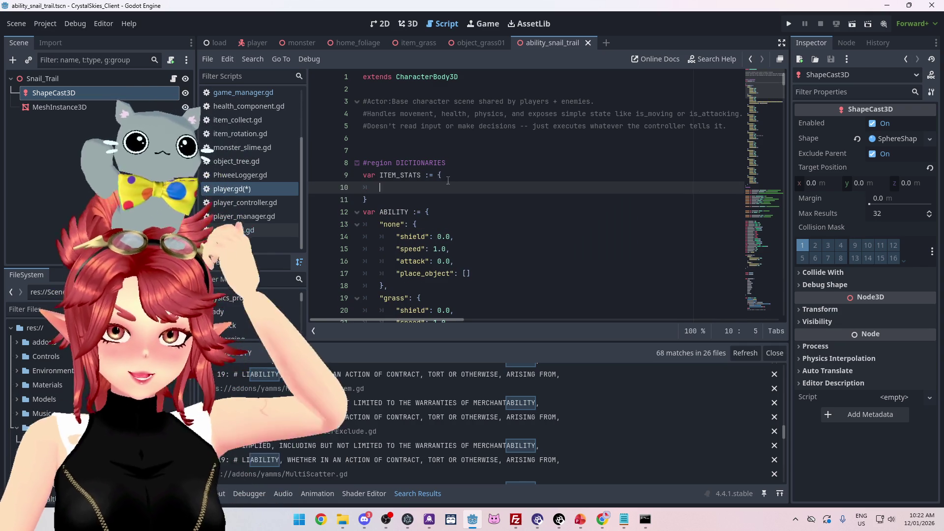
pyautogui.write('none')
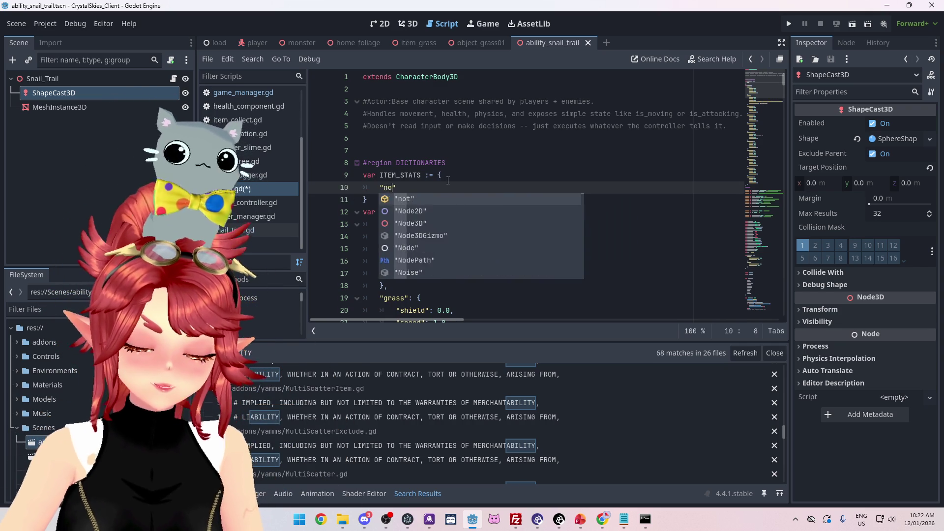
pyautogui.write('"')
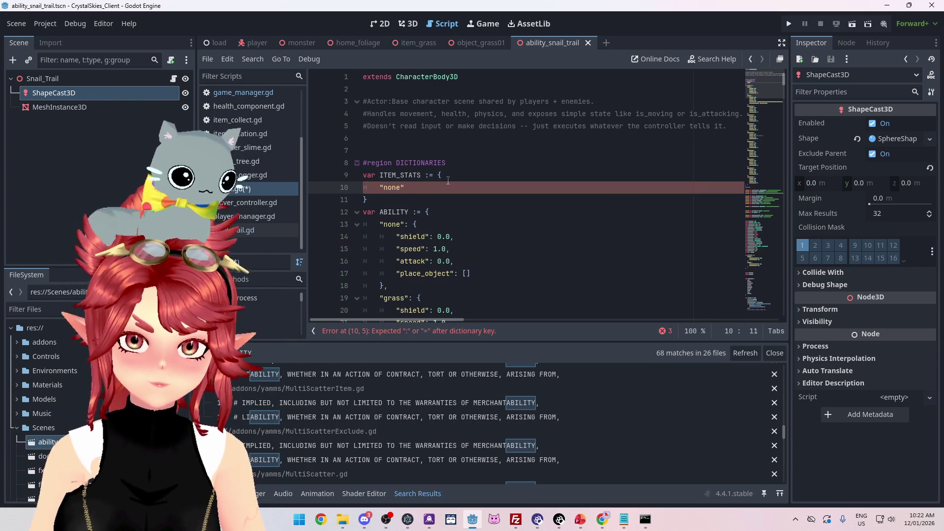
pyautogui.write(':')
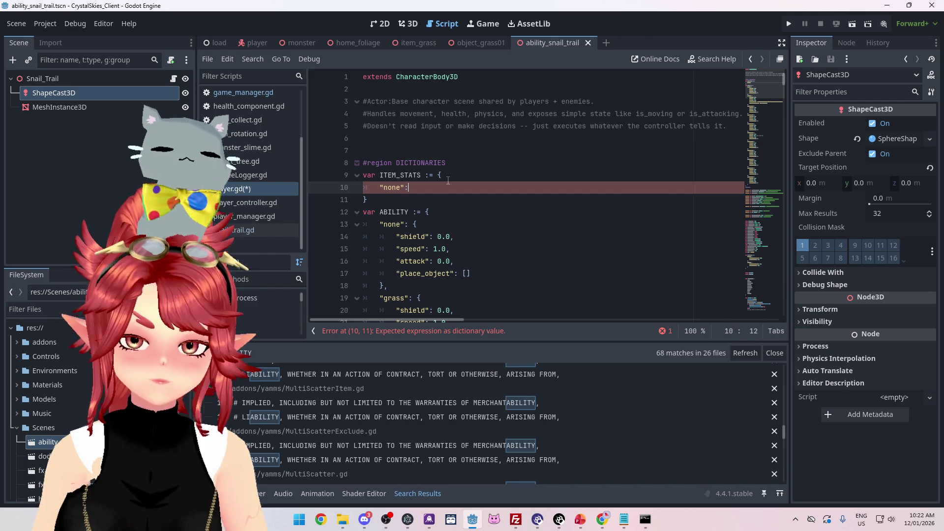
pyautogui.hotkey('ctrl', 'f')
pyautogui.write('none')
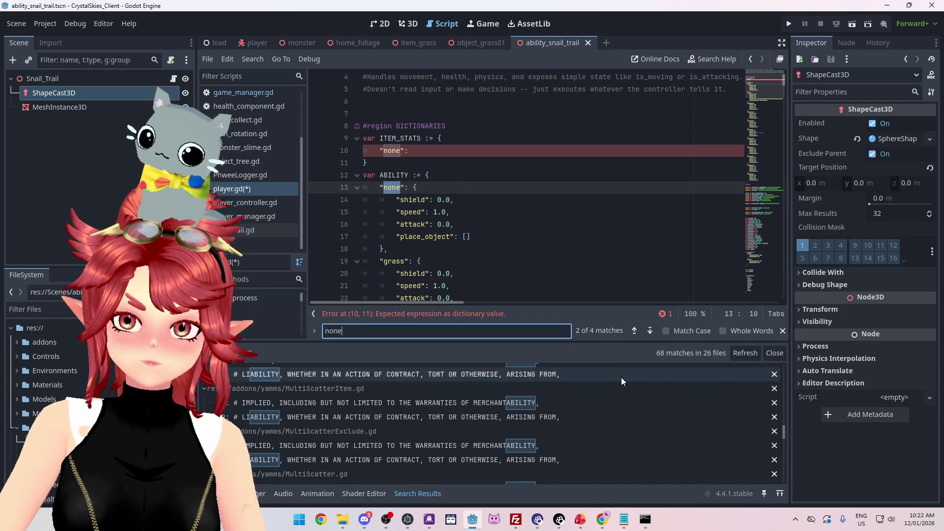
# Run a project-wide Find in Files for 'none' and inspect the none case in change_form.
pyautogui.hotkey('ctrl', 'shift', 'f')
pyautogui.press('Return')
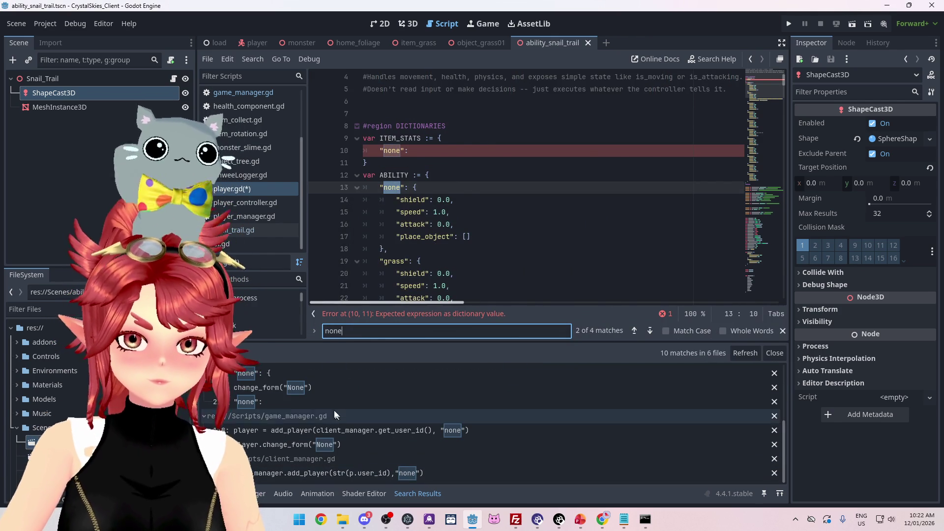
pyautogui.click(329, 403)
pyautogui.scroll(-4, 473, 248)
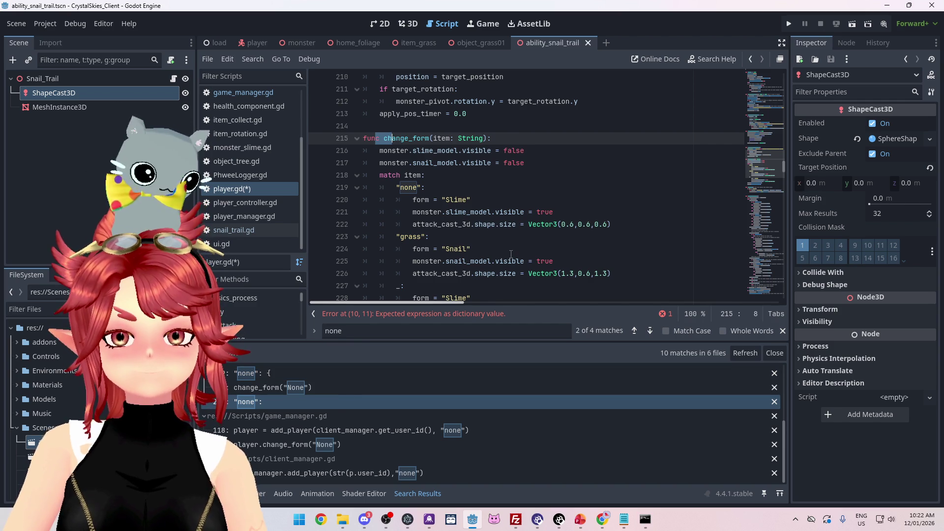
pyautogui.scroll(-1, 511, 254)
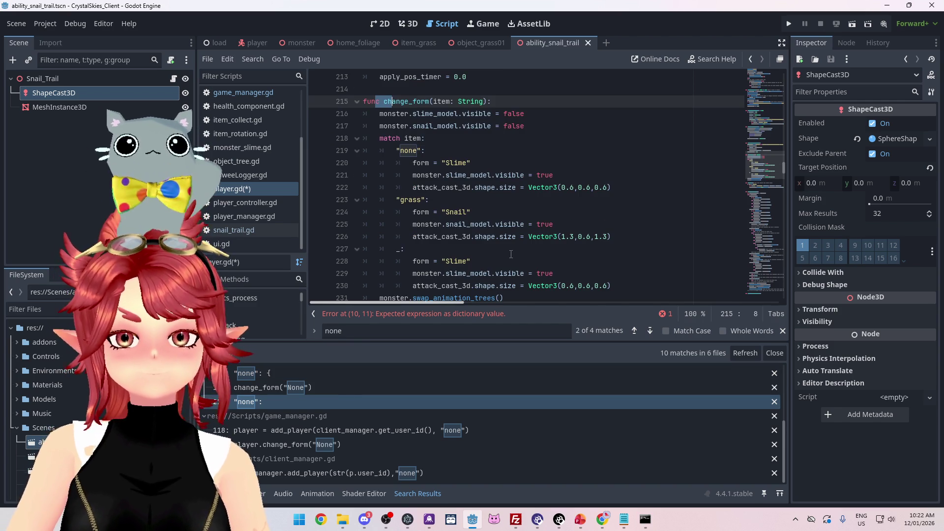
pyautogui.scroll(1, 511, 254)
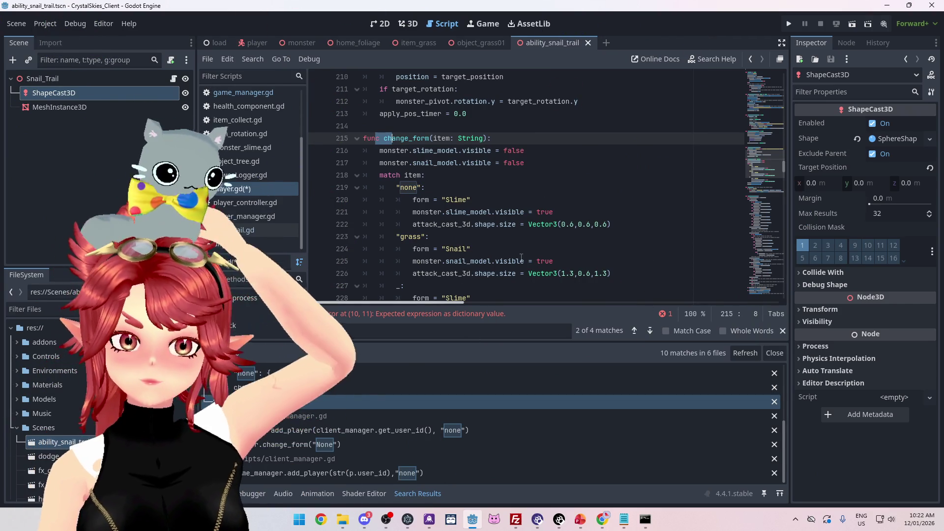
pyautogui.scroll(3, 461, 224)
pyautogui.scroll(-5, 618, 158)
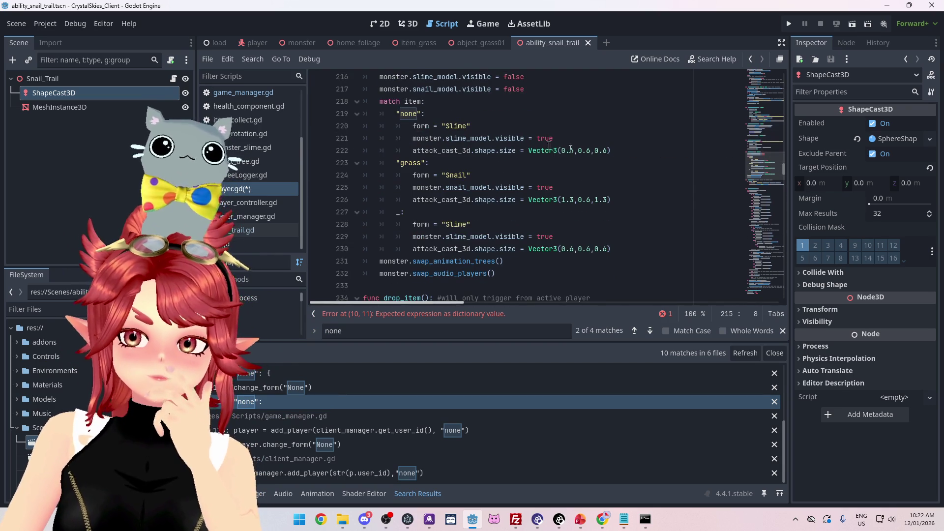
pyautogui.scroll(1, 321, 388)
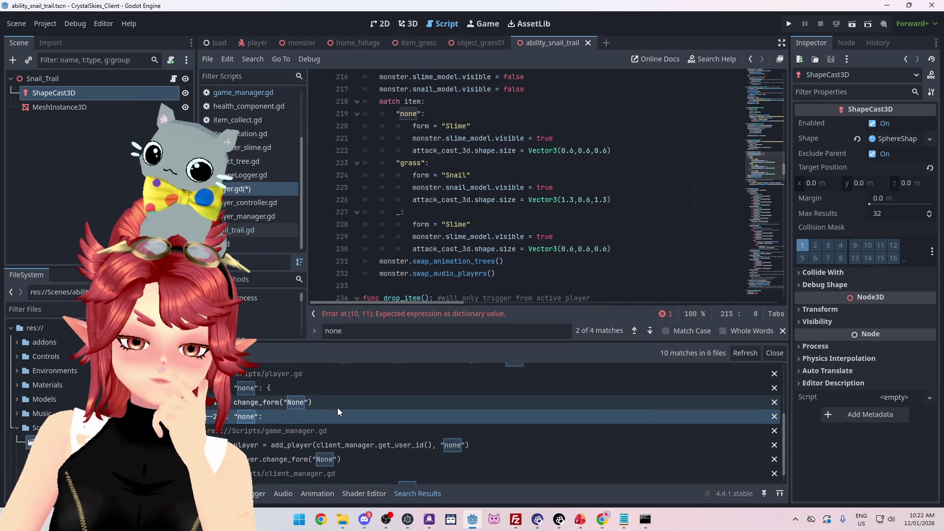
# Check the ABILITY none entry and change_form("None") matches in player.gd.
pyautogui.click(323, 391)
pyautogui.click(325, 403)
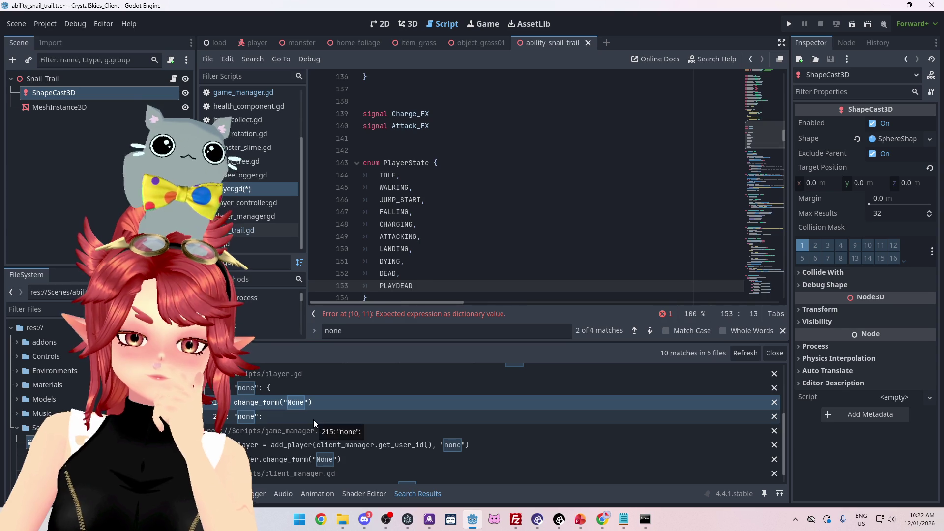
pyautogui.click(314, 419)
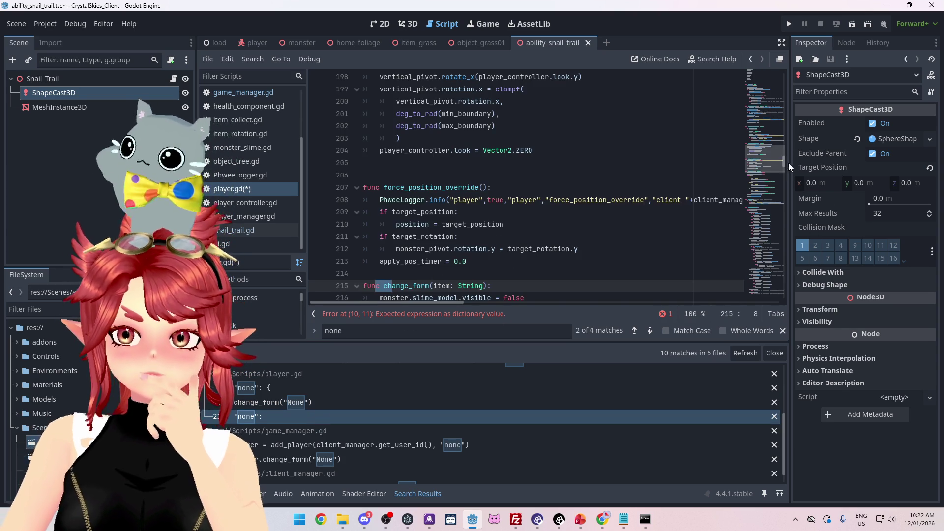
pyautogui.moveTo(785, 167); pyautogui.dragTo(785, 79)
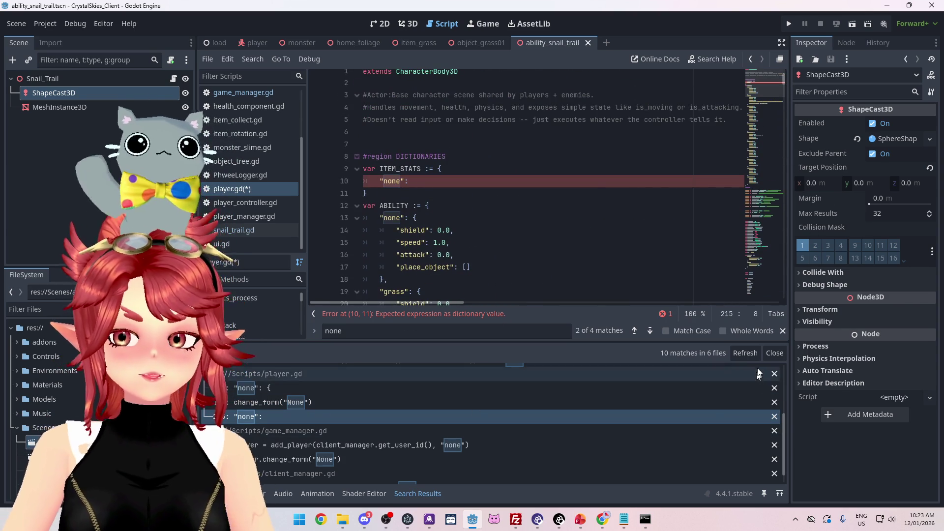
# Close the search results, open the "none" braces, and add an empty "grass" entry to ITEM_STATS.
pyautogui.click(774, 353)
pyautogui.click(435, 190)
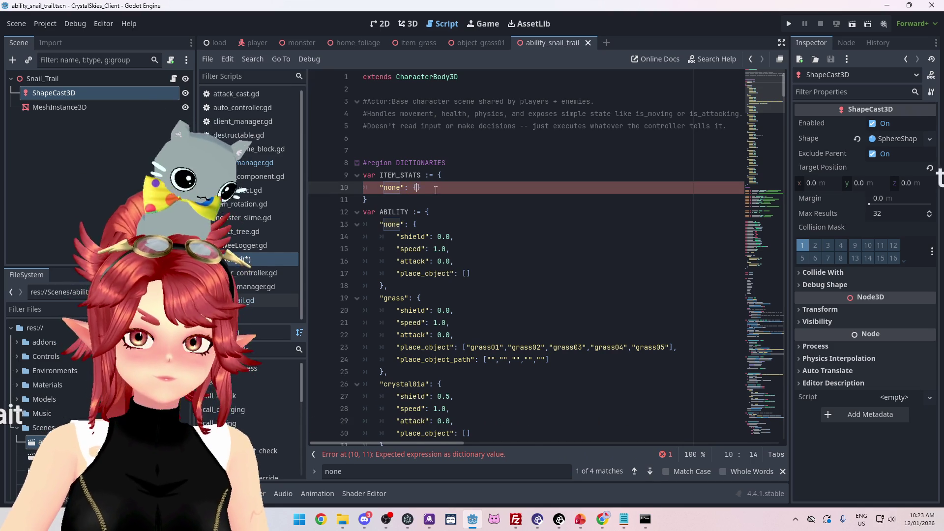
pyautogui.press('Return')
pyautogui.press('Down')
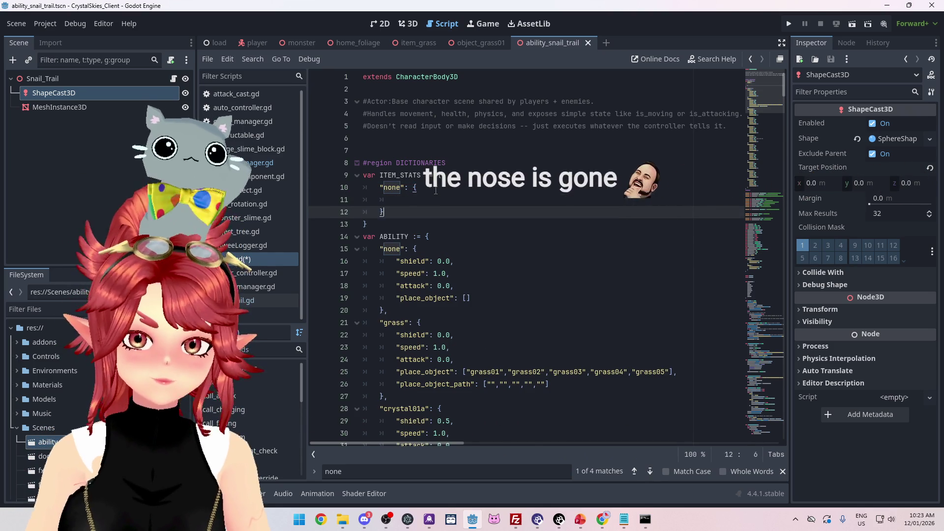
pyautogui.write(',')
pyautogui.press('Return')
pyautogui.write('"gr')
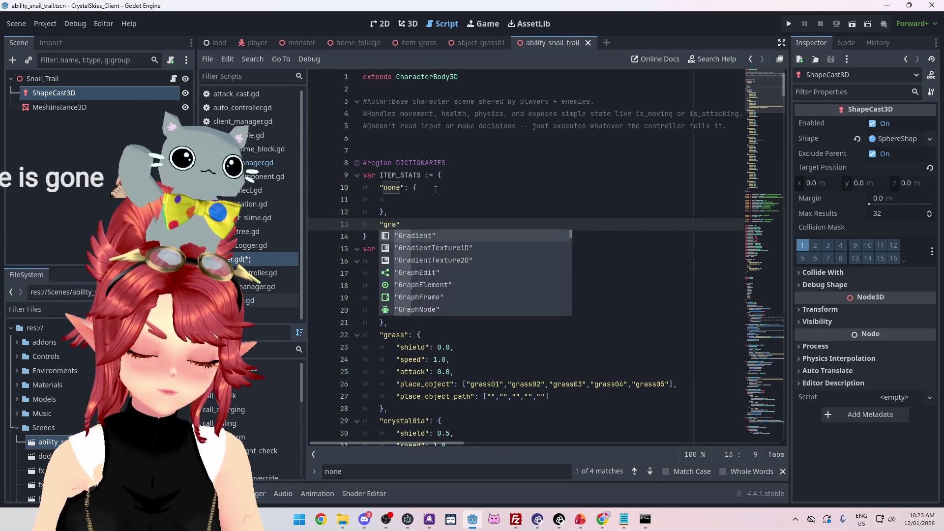
pyautogui.write('ass"')
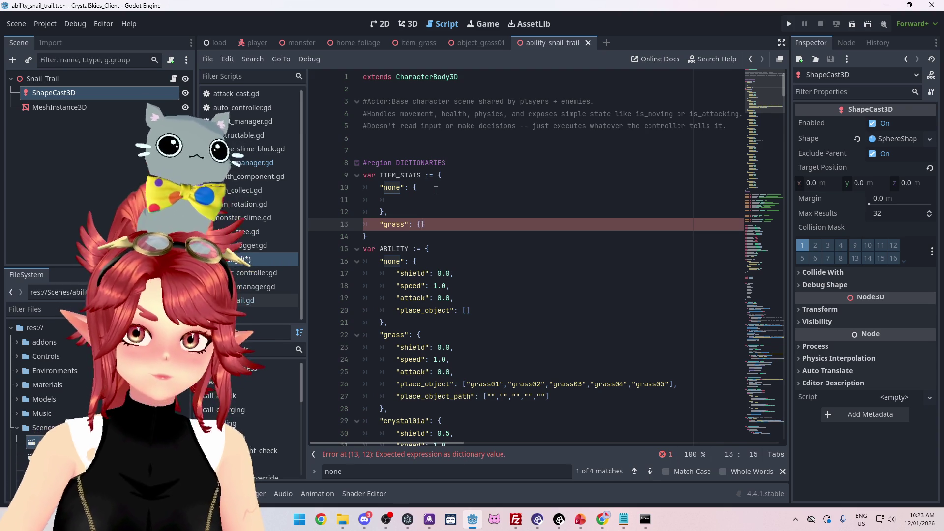
pyautogui.press('Return')
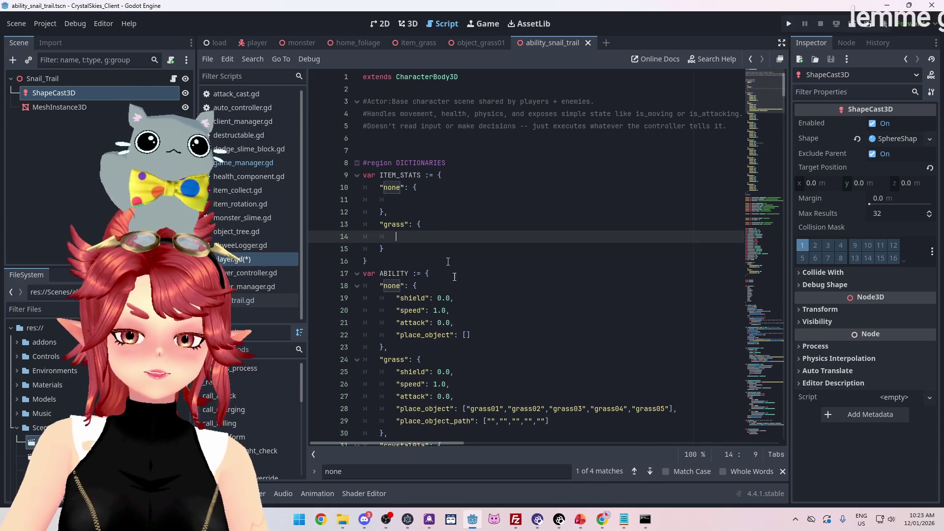
# Copy a "speed": 1.0 line into the "none" entry of ITEM_STATS.
pyautogui.moveTo(397, 310); pyautogui.dragTo(449, 311)
pyautogui.hotkey('ctrl', 'c')
pyautogui.click(407, 201)
pyautogui.hotkey('ctrl', 'v')
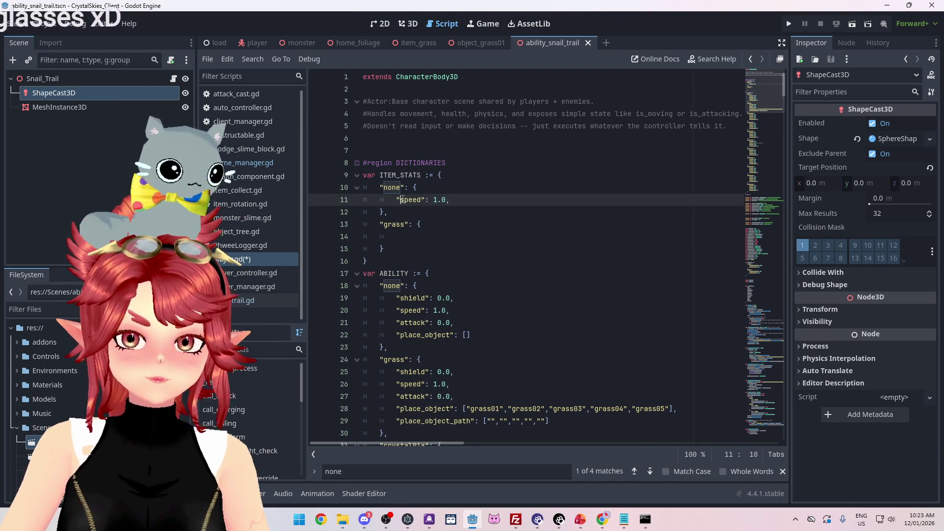
pyautogui.click(402, 199)
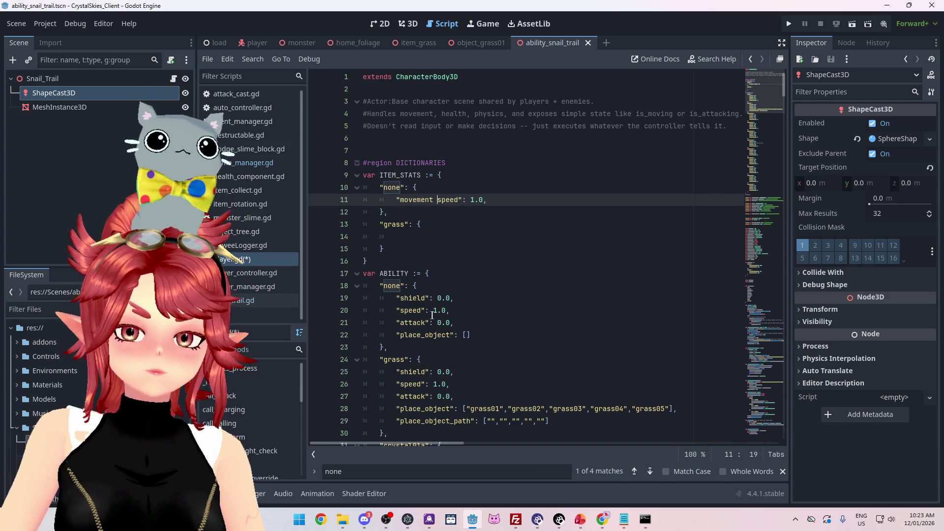
pyautogui.scroll(-2, 444, 300)
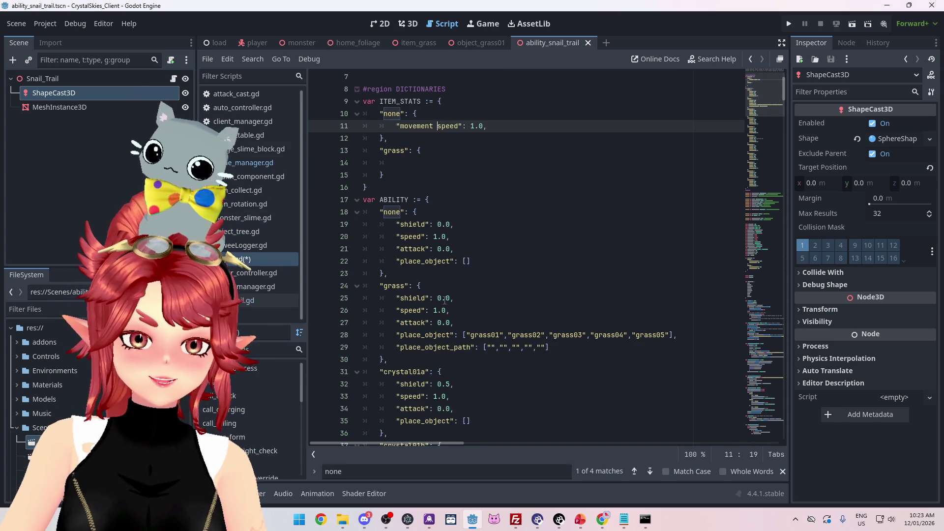
pyautogui.scroll(2, 444, 300)
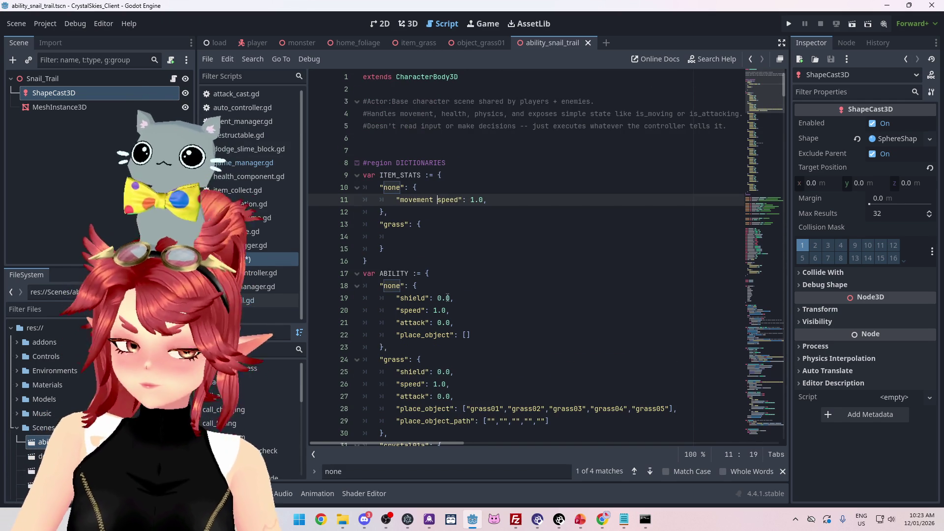
pyautogui.hotkey('ctrl', 'f')
# Search the whole project for 'speed' and open a walk_speed usage in player.gd.
pyautogui.write('spe')
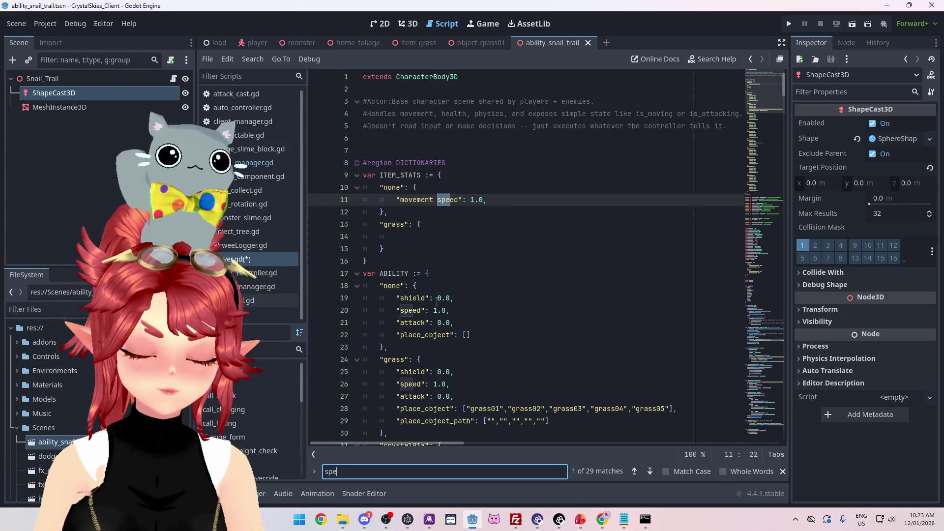
pyautogui.write('ed')
pyautogui.hotkey('ctrl', 'shift', 'f')
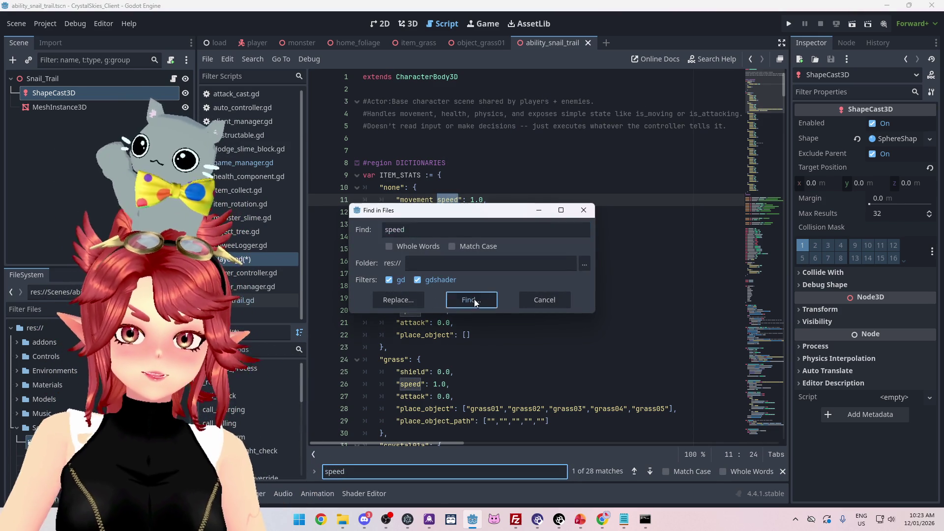
pyautogui.click(470, 300)
pyautogui.moveTo(785, 398)
pyautogui.mouseDown()
pyautogui.moveTo(787, 483)
pyautogui.moveTo(412, 477)
pyautogui.moveTo(424, 471)
pyautogui.mouseUp()
pyautogui.scroll(6, 387, 458)
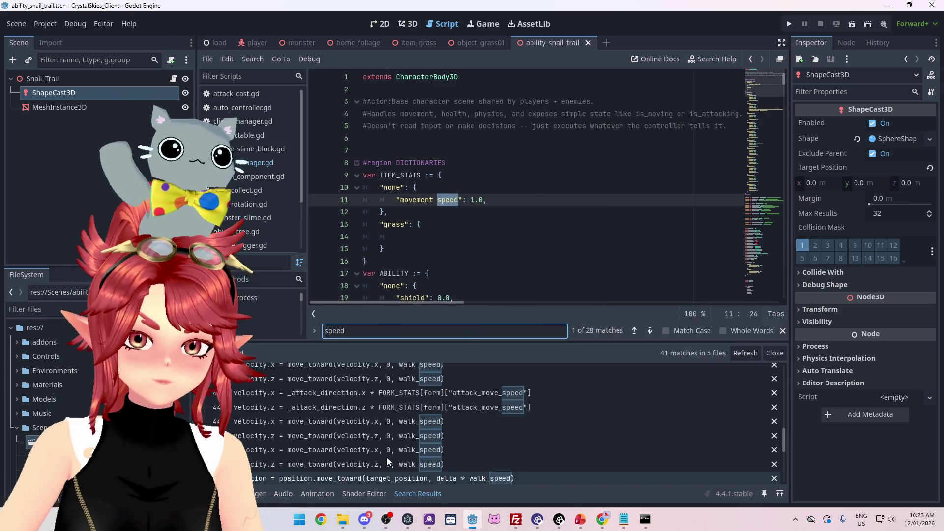
pyautogui.scroll(-1, 389, 461)
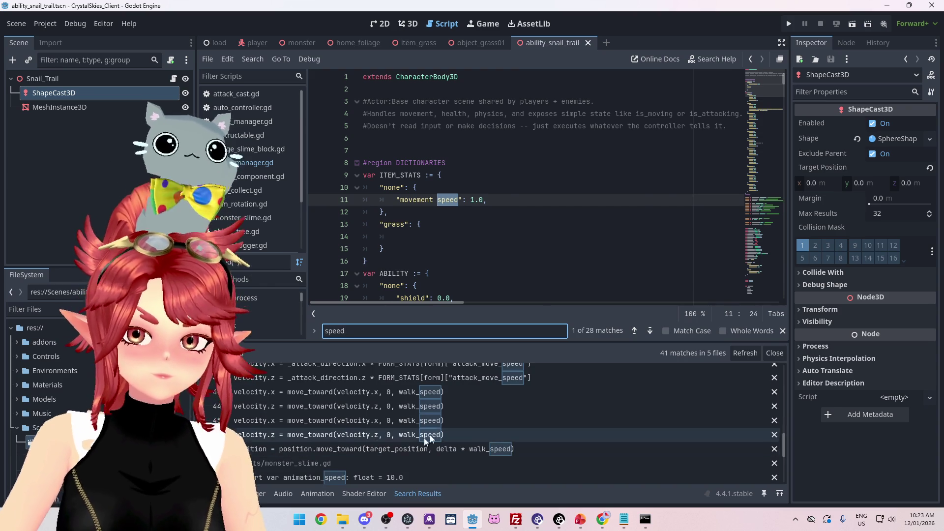
pyautogui.click(417, 421)
# Go to the walk_speed constant on line 109, then select "movement speed" on line 11.
pyautogui.scroll(5, 454, 408)
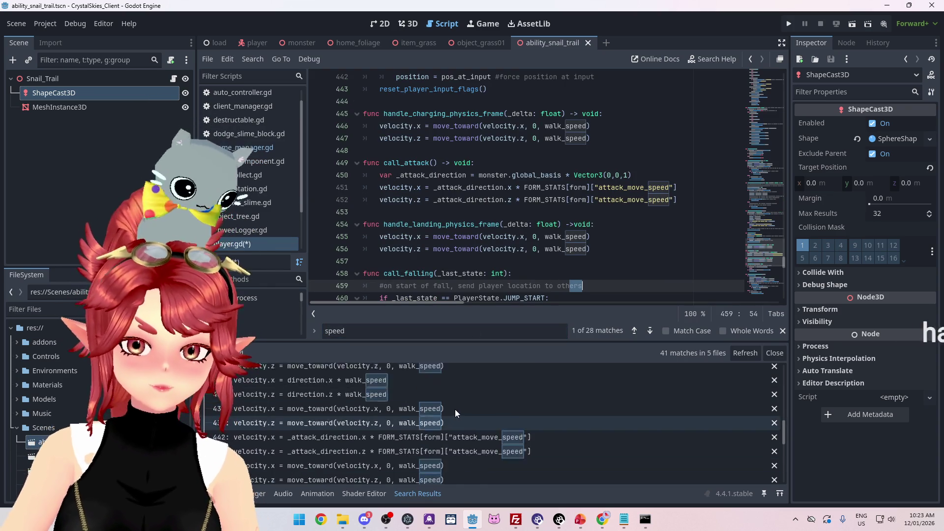
pyautogui.click(338, 411)
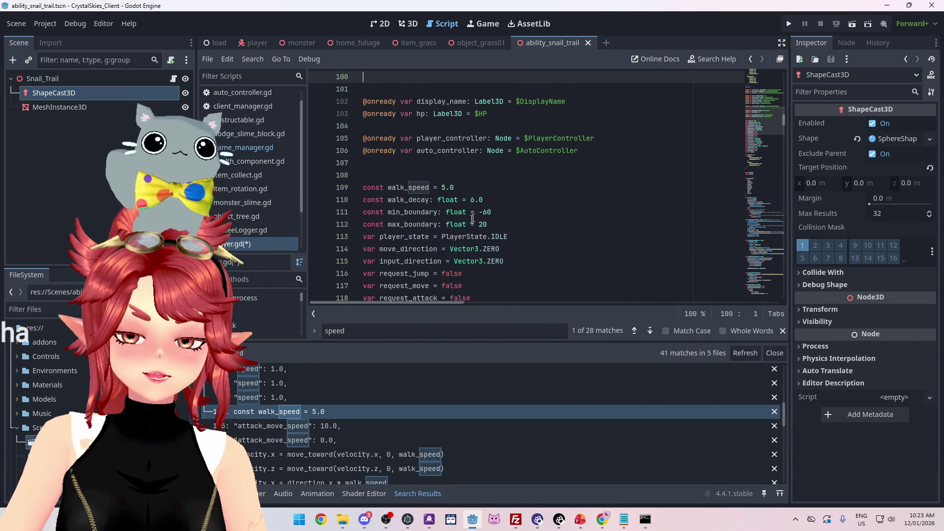
pyautogui.scroll(-2, 476, 216)
pyautogui.moveTo(389, 114); pyautogui.dragTo(430, 118)
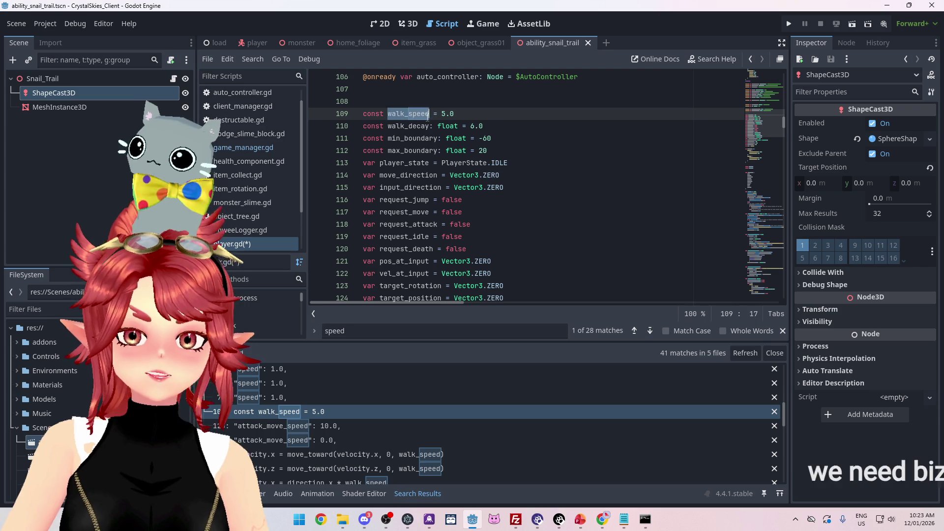
pyautogui.scroll(-13, 443, 246)
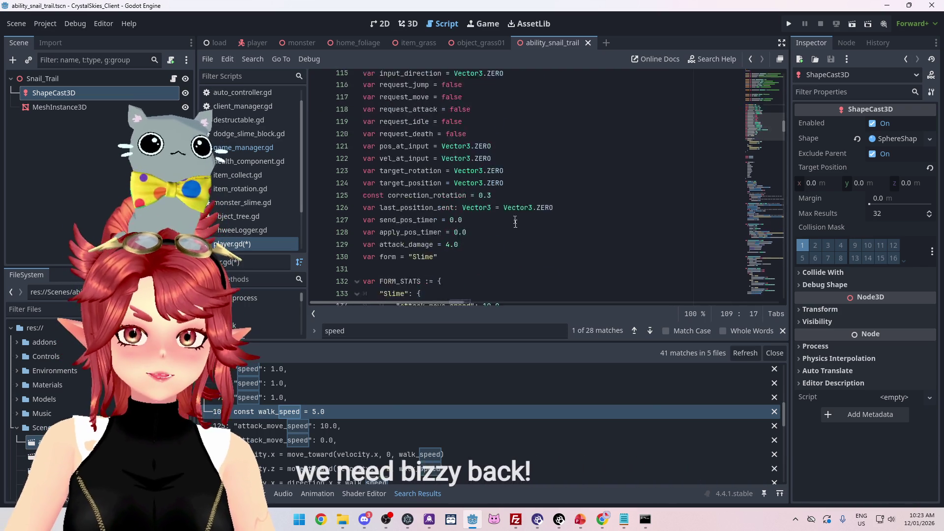
pyautogui.scroll(-4, 443, 246)
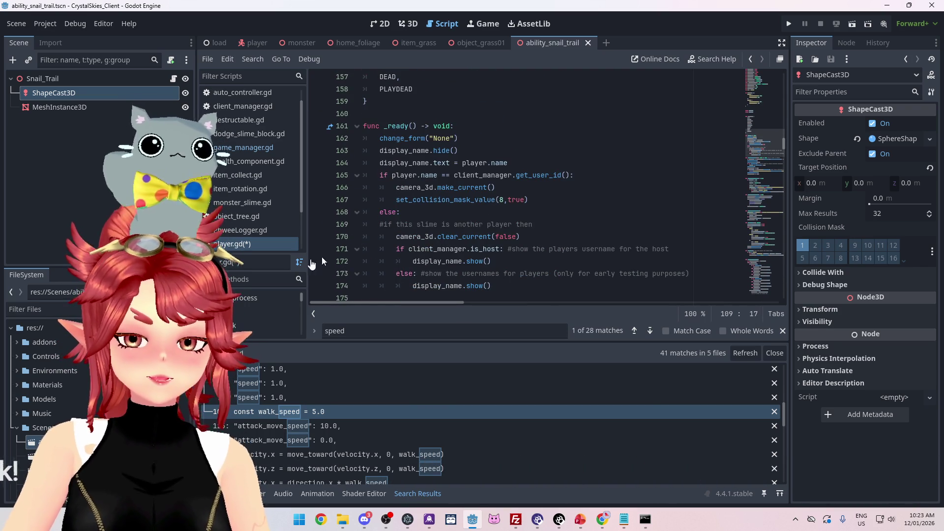
pyautogui.scroll(20, 358, 254)
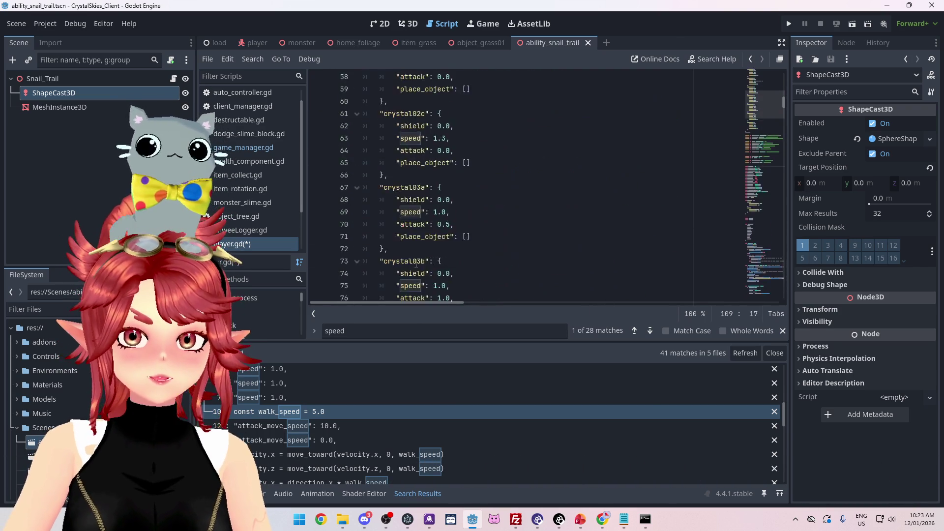
pyautogui.scroll(19, 416, 263)
pyautogui.moveTo(400, 200); pyautogui.dragTo(451, 198)
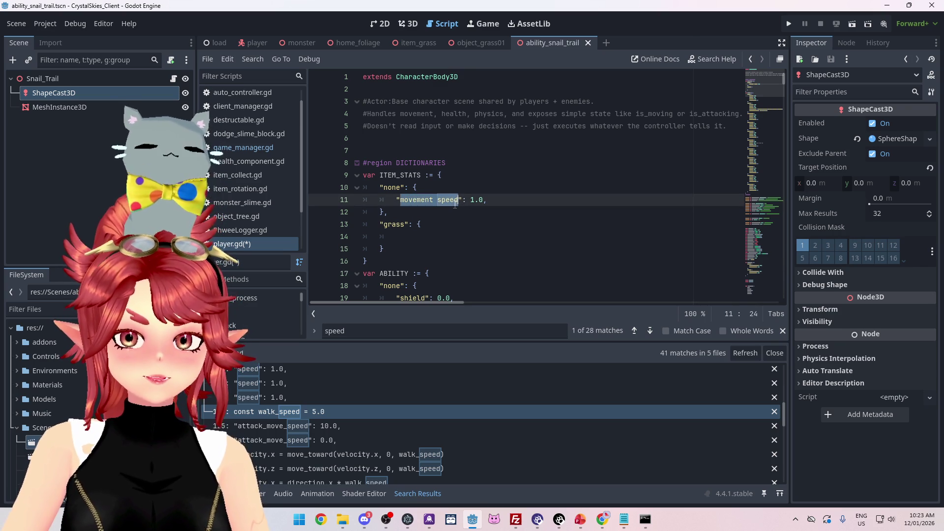
# Change the "none" entry's key to "walk_speed": 5.0 and paste it into the grass entry as 3.0.
pyautogui.write('walk_')
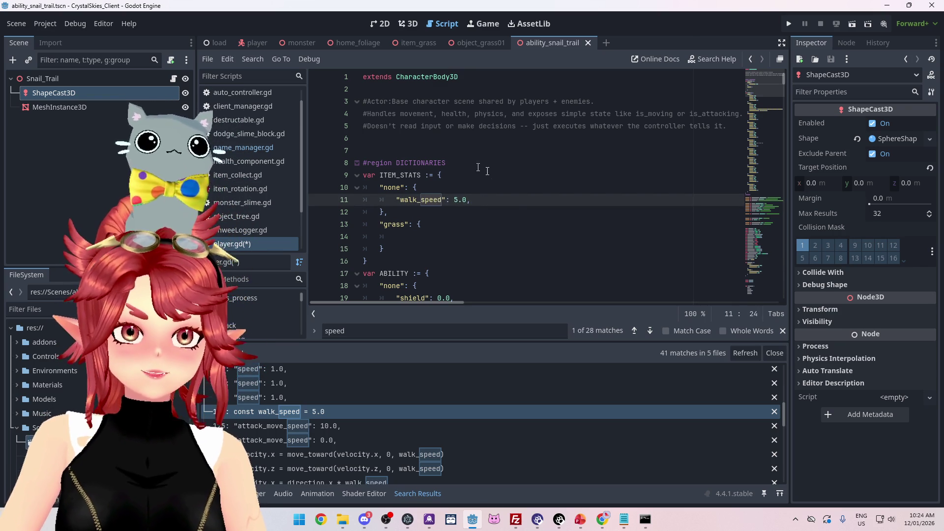
pyautogui.moveTo(490, 200); pyautogui.dragTo(397, 201)
pyautogui.click(426, 236)
pyautogui.hotkey('ctrl', 'v')
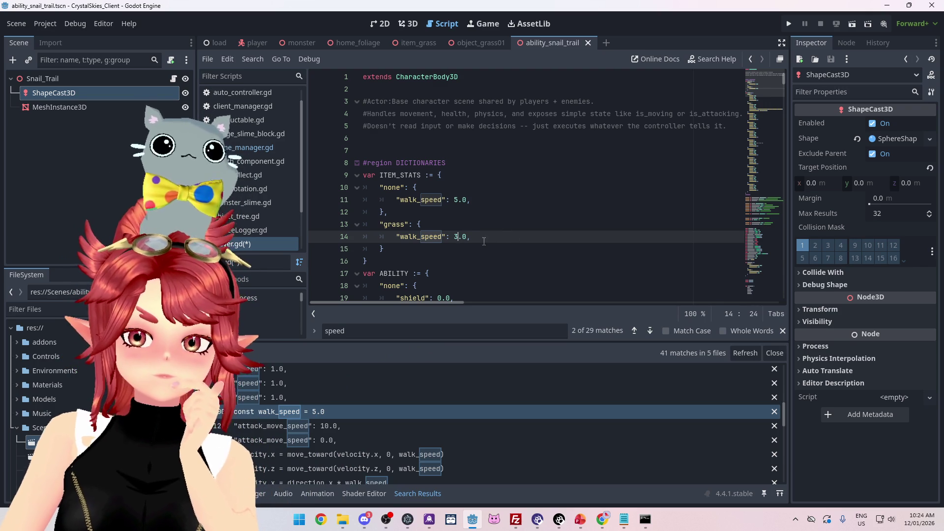
pyautogui.scroll(-3, 500, 217)
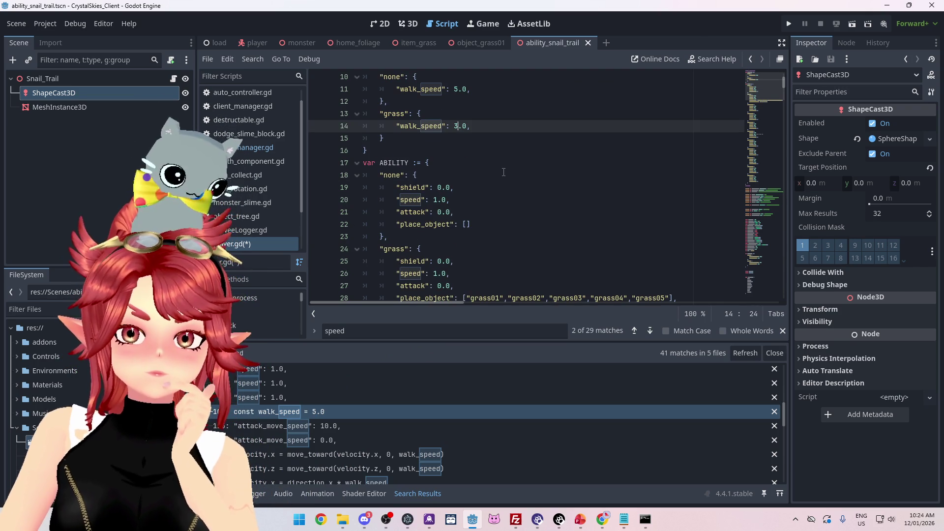
pyautogui.scroll(2, 501, 172)
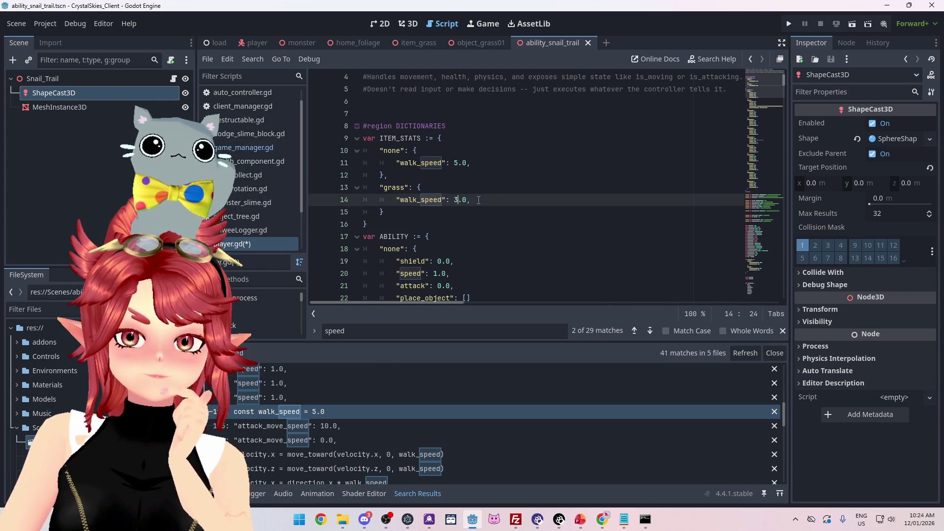
# Remove the trailing comma after 5.0 and save player.gd.
pyautogui.click(497, 164)
pyautogui.press('BackSpace')
pyautogui.hotkey('ctrl', 's')
pyautogui.click(541, 197)
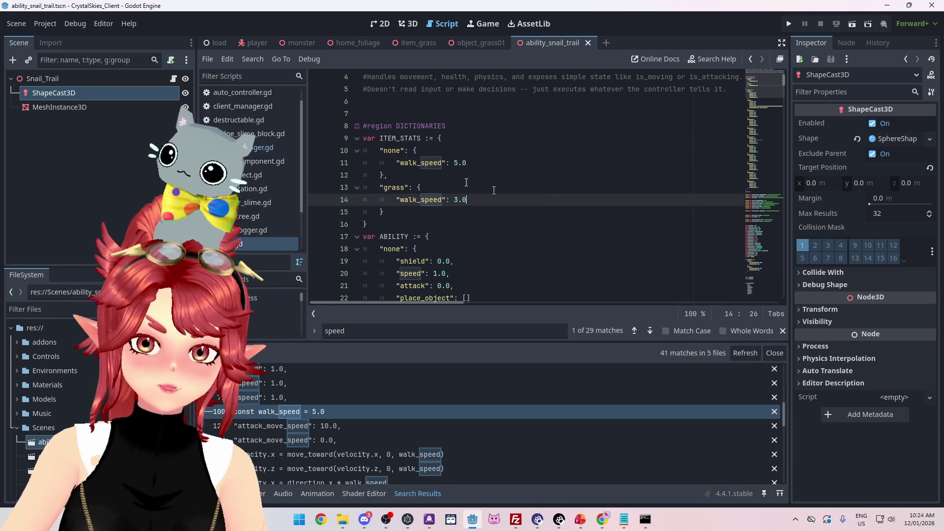
pyautogui.hotkey('ctrl', 'shift', 'f')
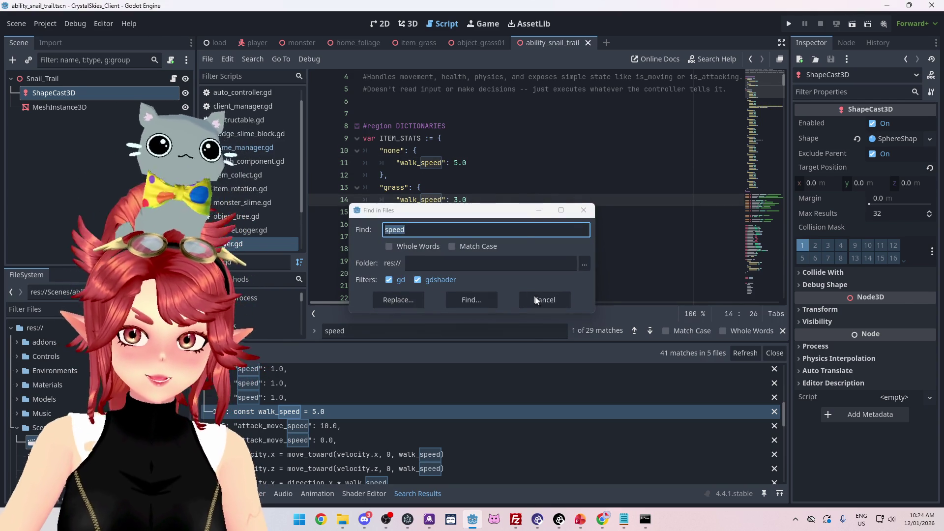
# Search the project for walk_speed, listing 14 matches in player.gd, and scroll back to ITEM_STATS.
pyautogui.press('Escape')
pyautogui.moveTo(400, 164); pyautogui.dragTo(433, 165)
pyautogui.click(441, 164)
pyautogui.doubleClick(401, 163)
pyautogui.hotkey('ctrl', 'shift', 'f')
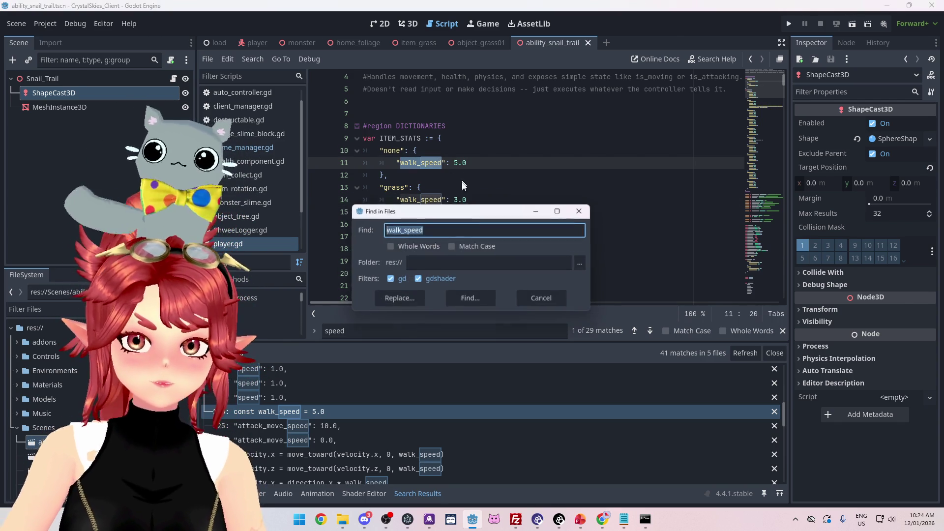
pyautogui.click(471, 300)
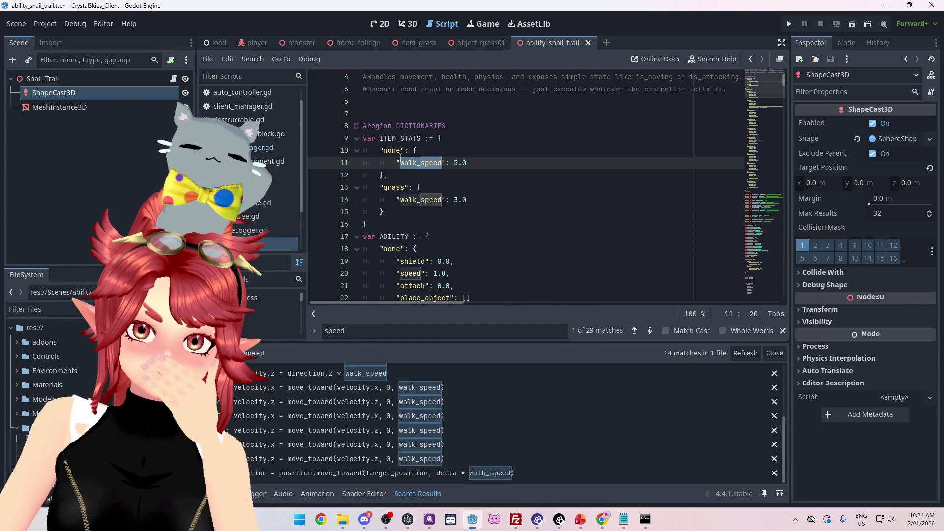
pyautogui.scroll(1, 466, 217)
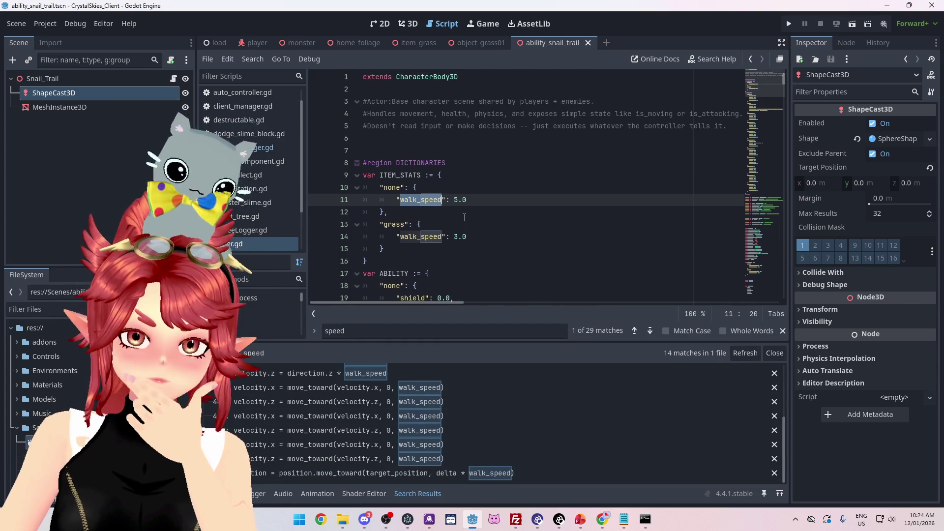
pyautogui.scroll(-13, 459, 224)
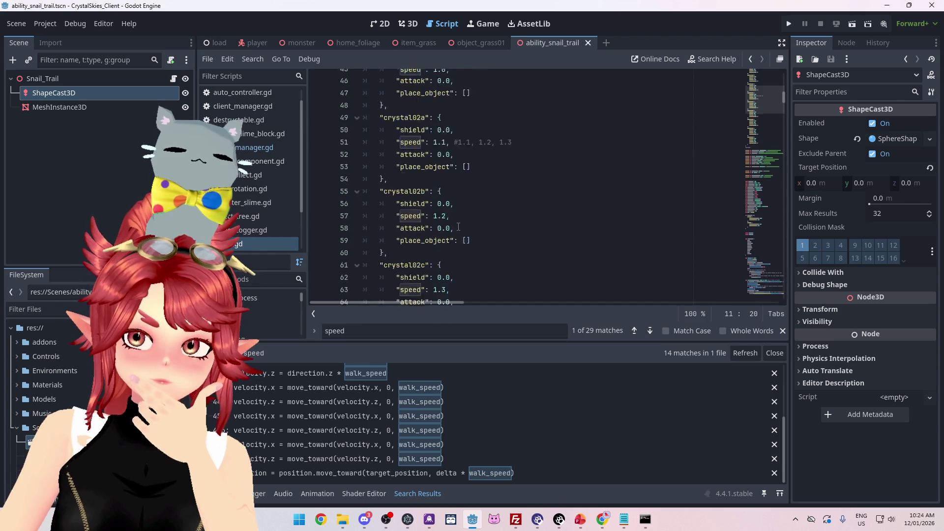
pyautogui.moveTo(783, 107)
pyautogui.mouseDown()
pyautogui.moveTo(783, 132)
pyautogui.moveTo(786, 71)
pyautogui.mouseUp()
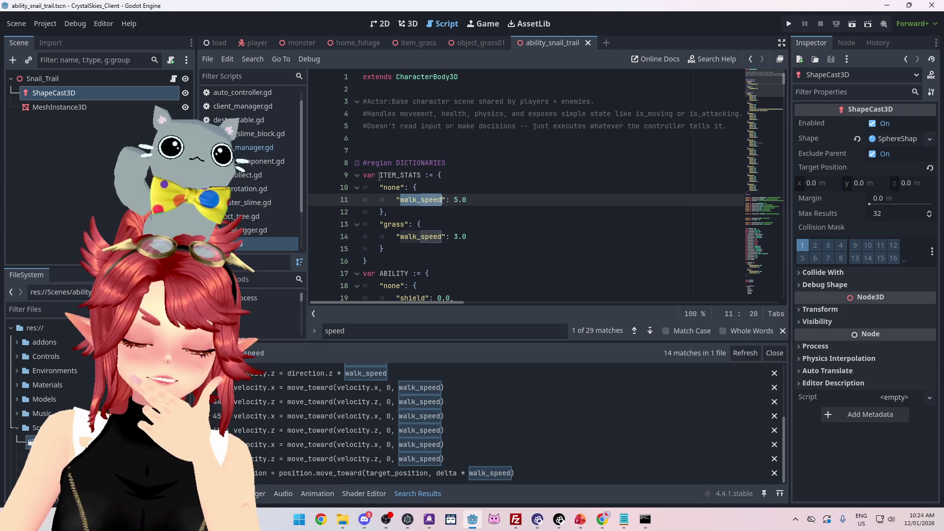
# Rename the ITEM_STATS dictionary on line 9 to FORM_STATS.
pyautogui.moveTo(380, 176); pyautogui.dragTo(421, 176)
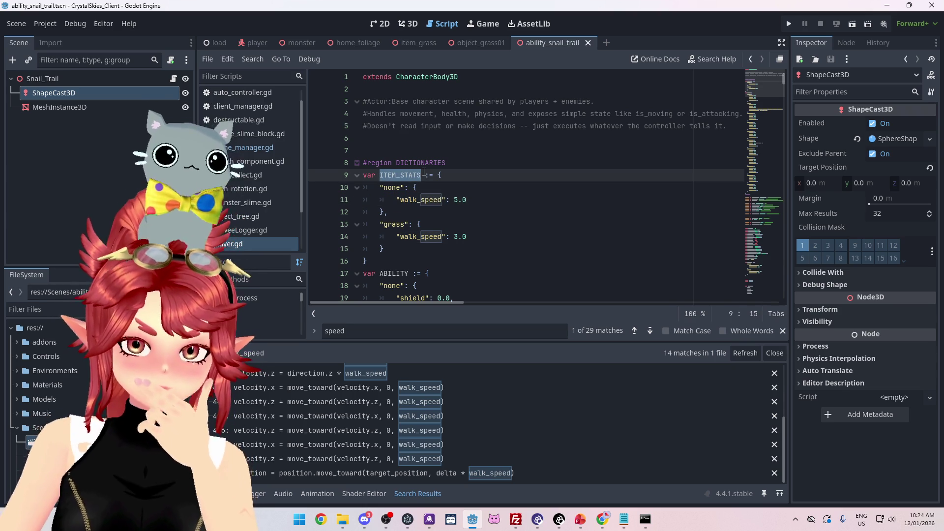
pyautogui.press('Left')
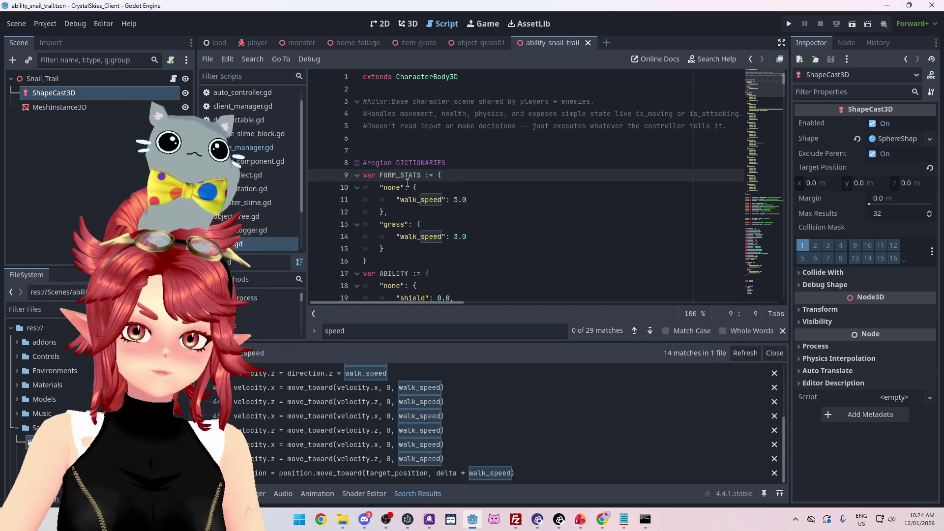
pyautogui.scroll(-20, 476, 240)
pyautogui.scroll(-18, 476, 241)
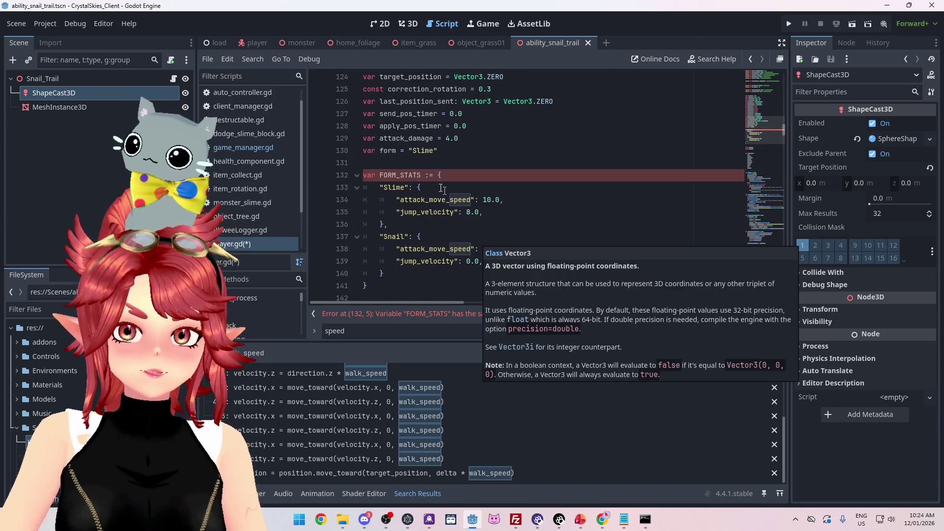
# Rekey the entries "Slime" and "Snail", then open the walk_speed use on line 509.
pyautogui.moveTo(409, 151); pyautogui.dragTo(439, 151)
pyautogui.hotkey('ctrl', 'c')
pyautogui.moveTo(785, 136); pyautogui.dragTo(788, 78)
pyautogui.click(398, 200)
pyautogui.moveTo(380, 187); pyautogui.dragTo(404, 187)
pyautogui.hotkey('ctrl', 'v')
pyautogui.moveTo(381, 225)
pyautogui.mouseDown()
pyautogui.moveTo(401, 225)
pyautogui.moveTo(385, 225)
pyautogui.mouseUp()
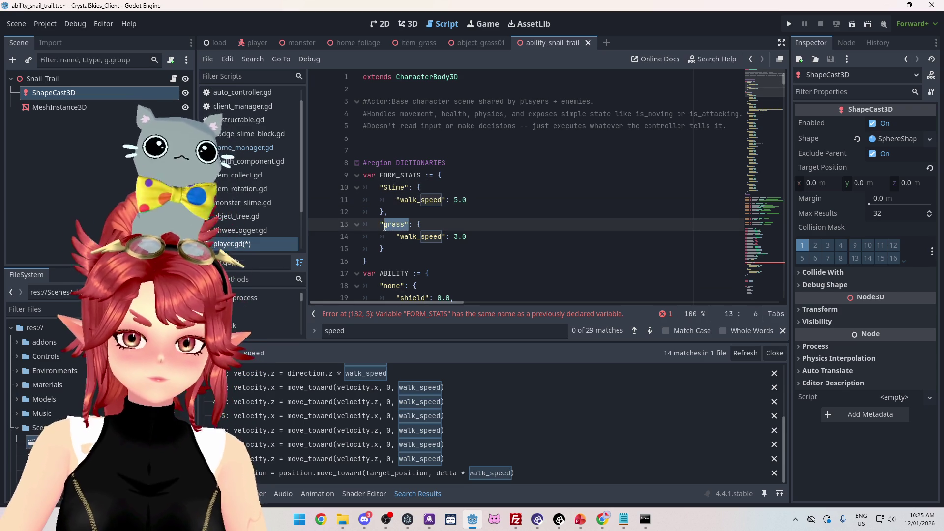
pyautogui.hotkey('ctrl', 'v')
pyautogui.write('Sn')
pyautogui.click(481, 202)
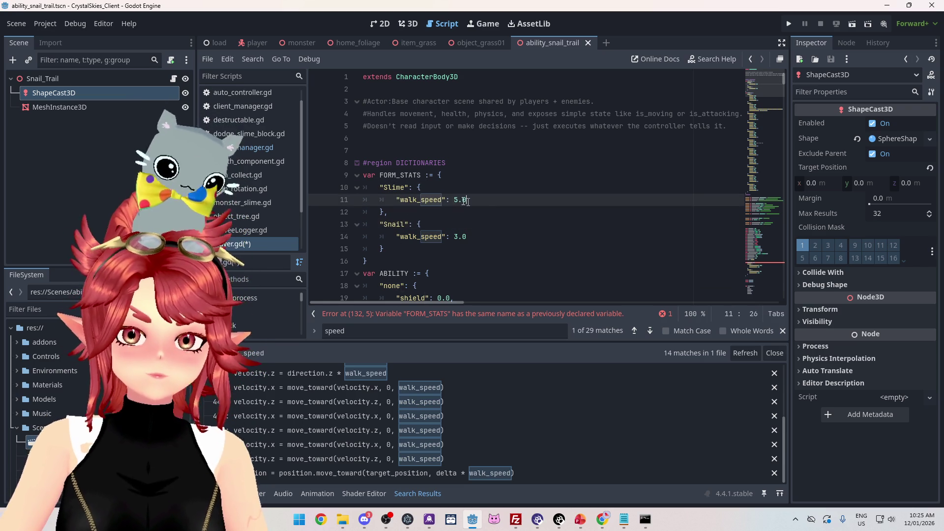
pyautogui.scroll(-4, 423, 197)
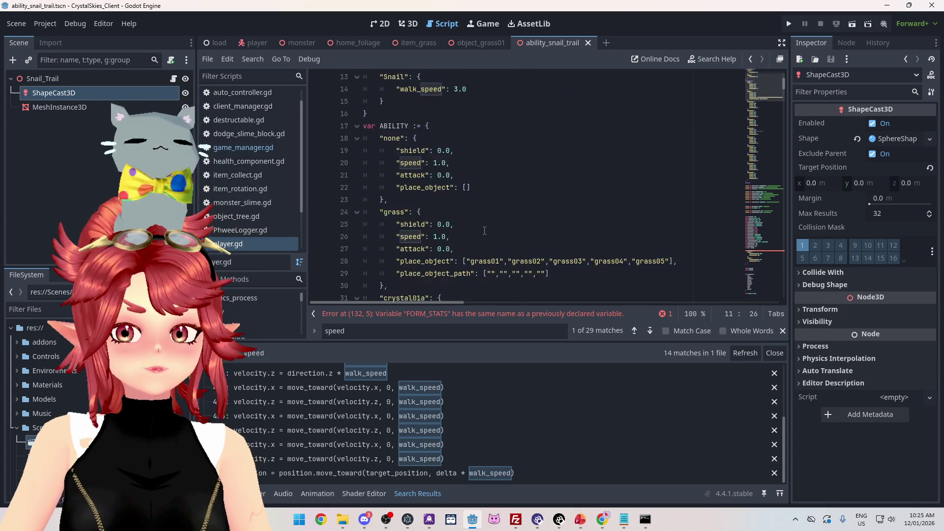
pyautogui.scroll(3, 443, 192)
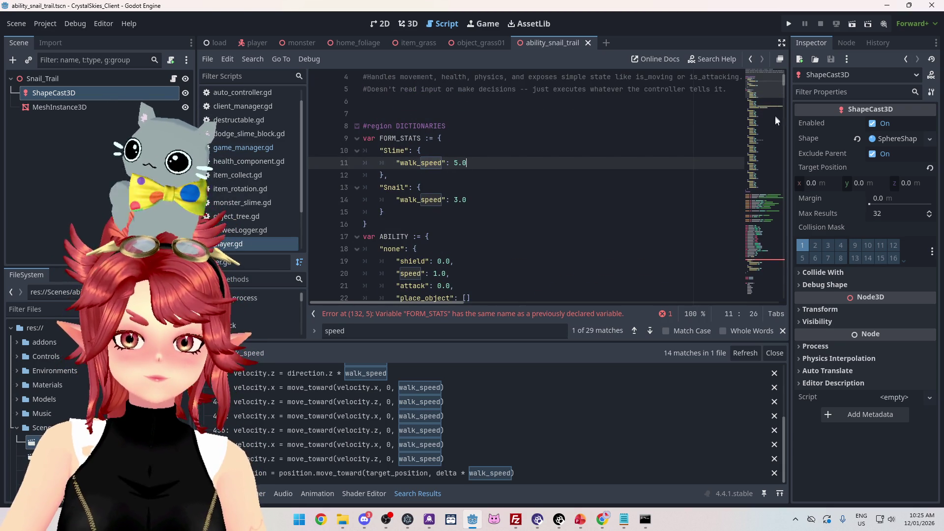
pyautogui.click(498, 475)
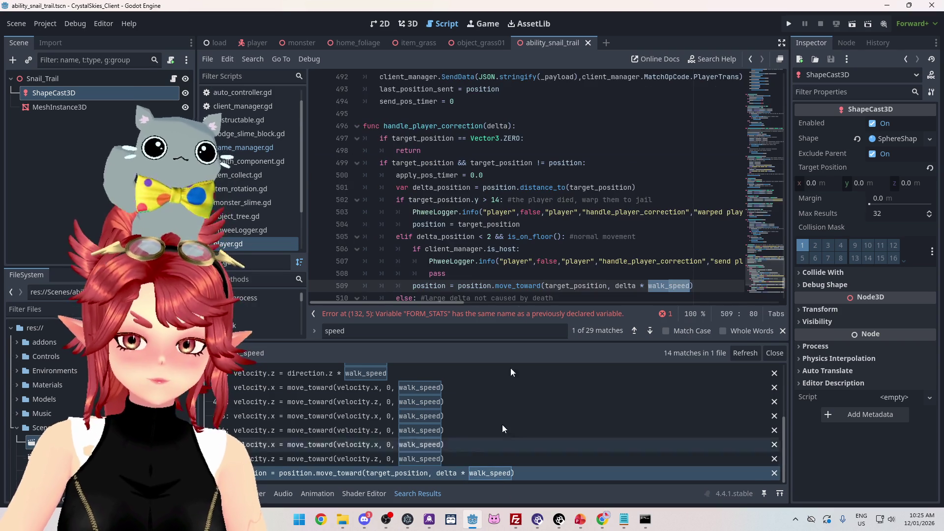
# Make line 509 use FORM_STATS[form][walk_speed] instead of walk_speed.
pyautogui.scroll(-1, 667, 253)
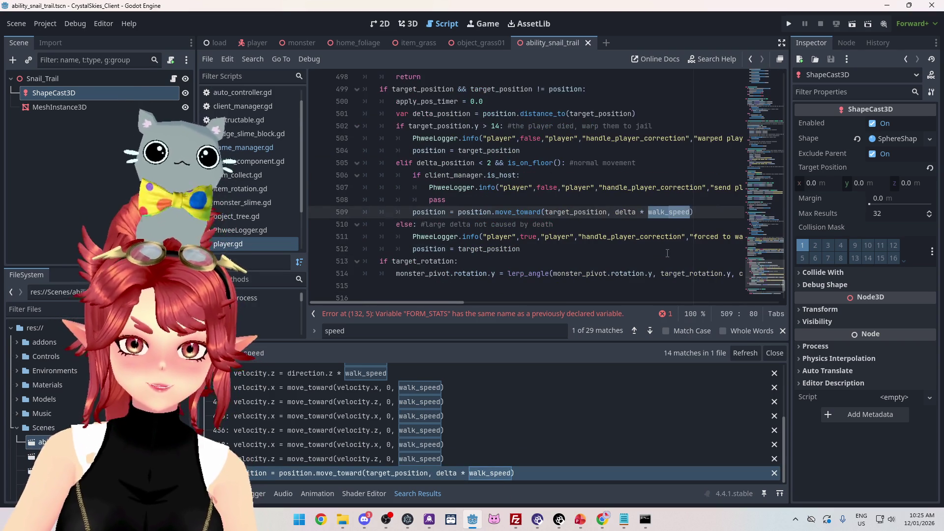
pyautogui.moveTo(441, 301); pyautogui.dragTo(495, 302)
pyautogui.click(518, 224)
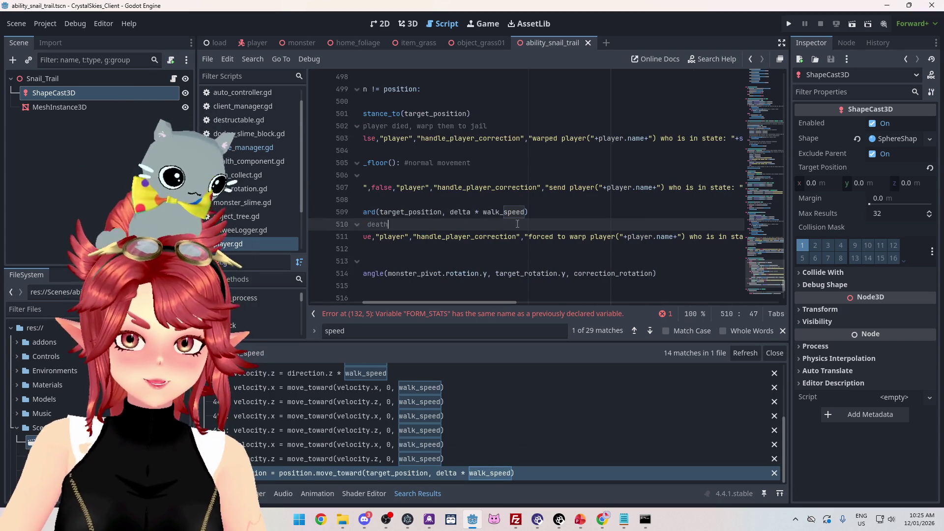
pyautogui.click(485, 212)
pyautogui.write('F')
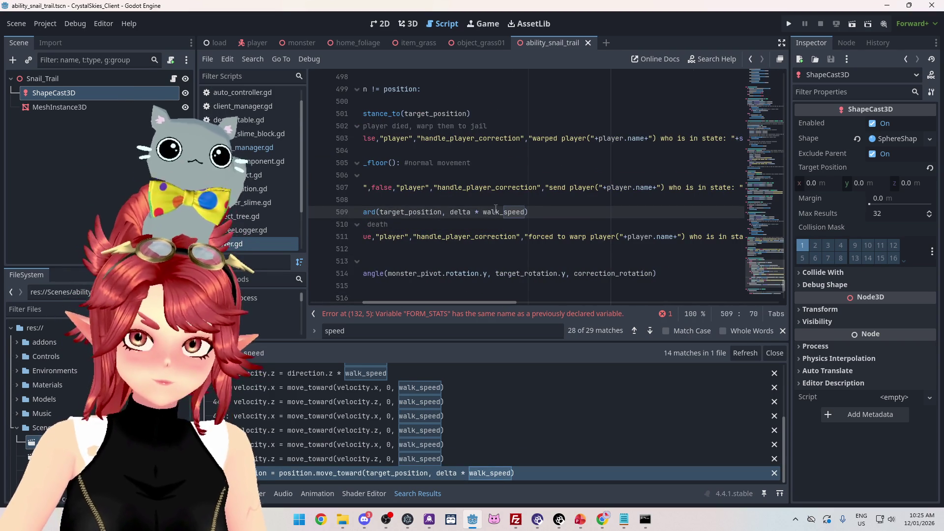
pyautogui.write('ORM')
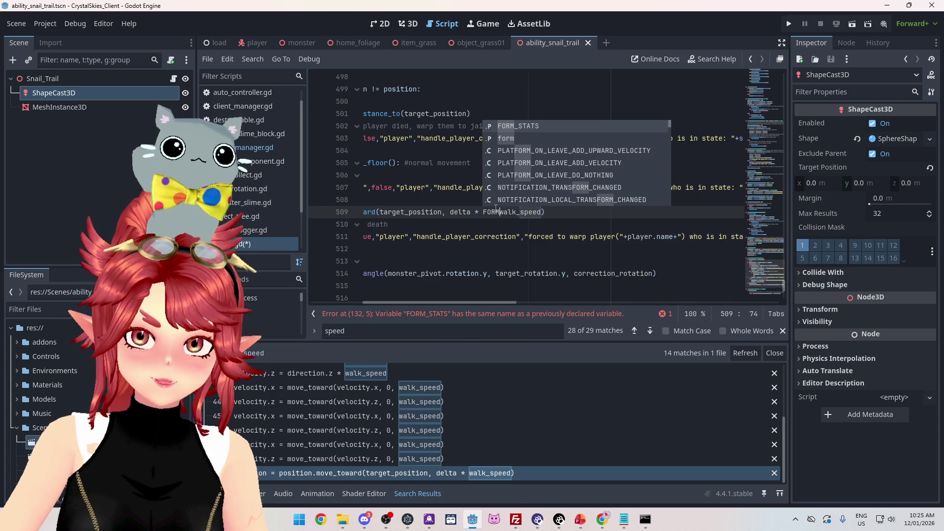
pyautogui.press('Tab')
pyautogui.press('Right')
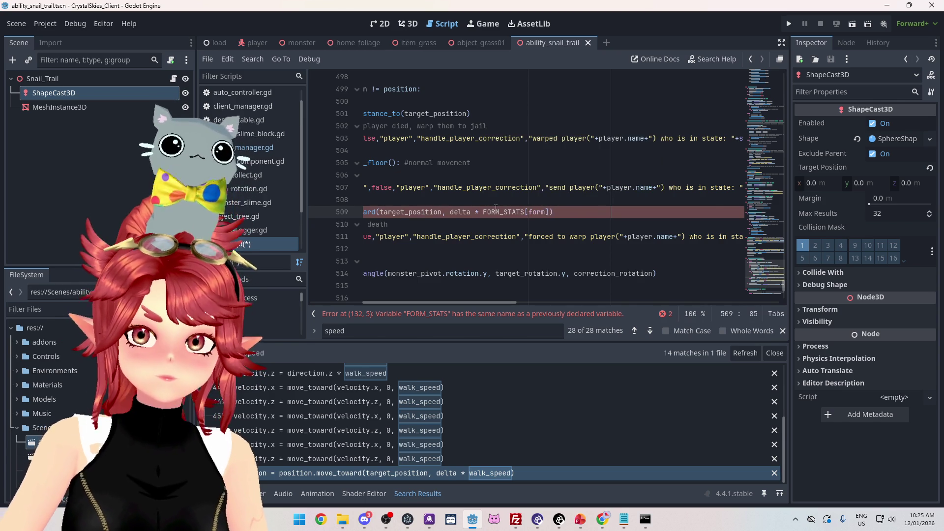
pyautogui.write('form')
pyautogui.press('Right')
pyautogui.write('[walk_')
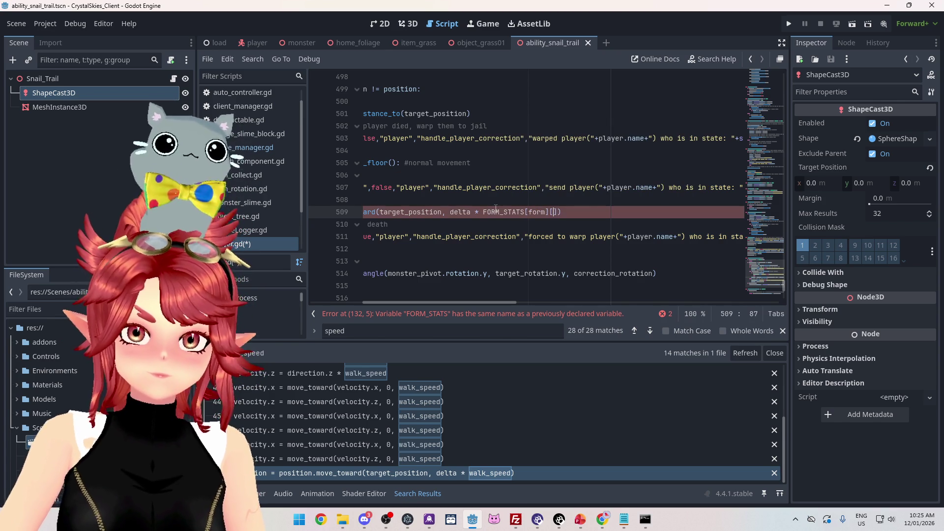
pyautogui.write('speed')
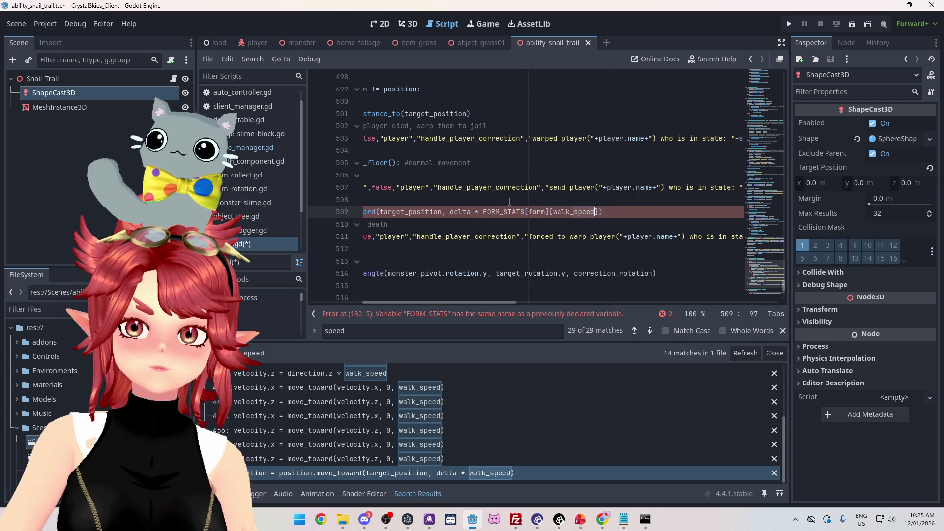
pyautogui.click(492, 212)
pyautogui.moveTo(491, 211); pyautogui.dragTo(608, 212)
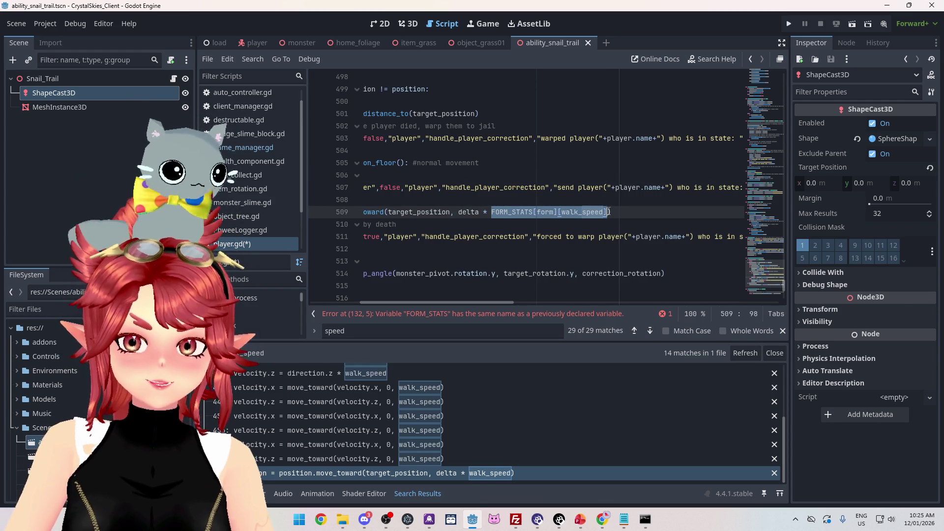
# Delete the const walk_speed = 5.0 declaration on line 109 and go to the FORM_STATS error.
pyautogui.scroll(5, 443, 446)
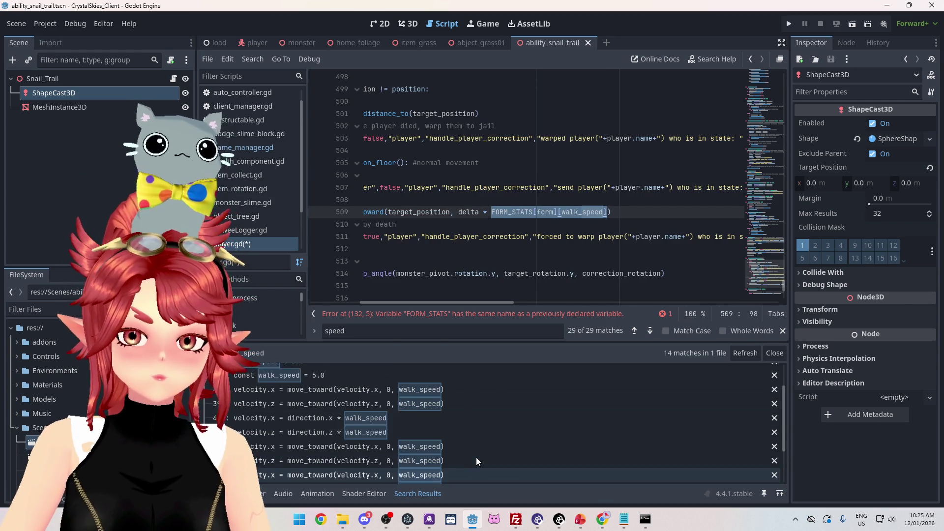
pyautogui.click(329, 389)
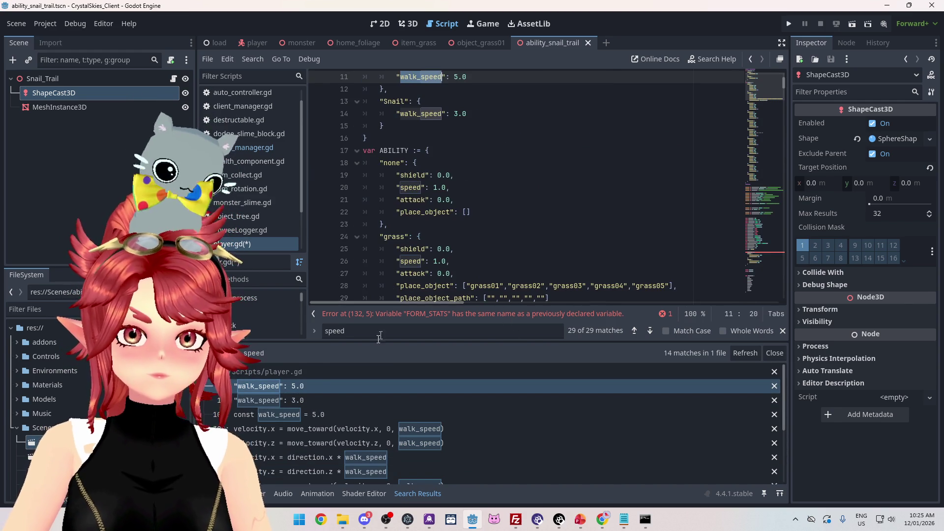
pyautogui.click(298, 415)
pyautogui.scroll(-2, 394, 221)
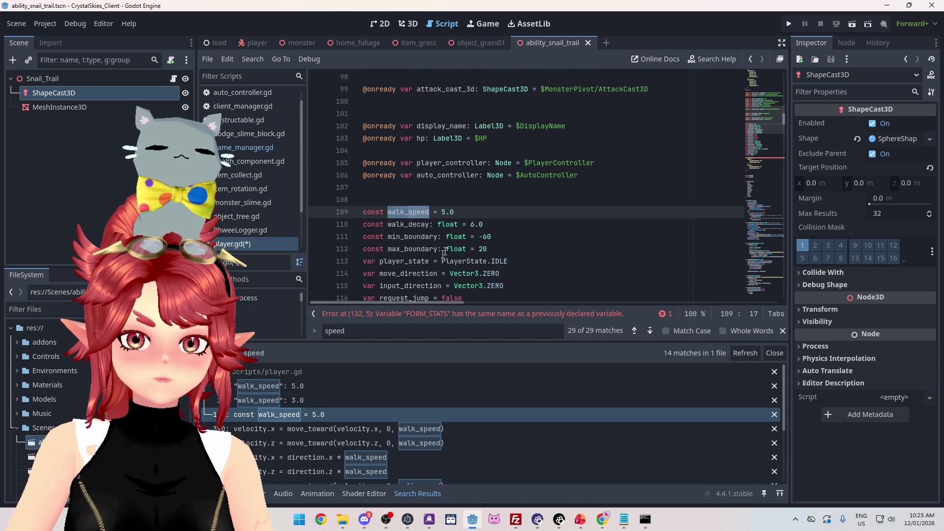
pyautogui.moveTo(455, 212); pyautogui.dragTo(358, 214)
pyautogui.press('BackSpace')
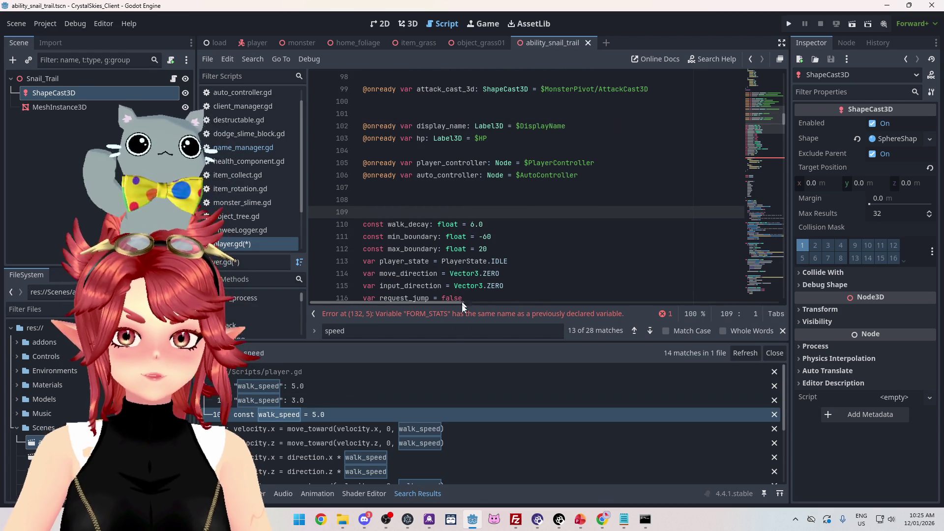
pyautogui.click(461, 317)
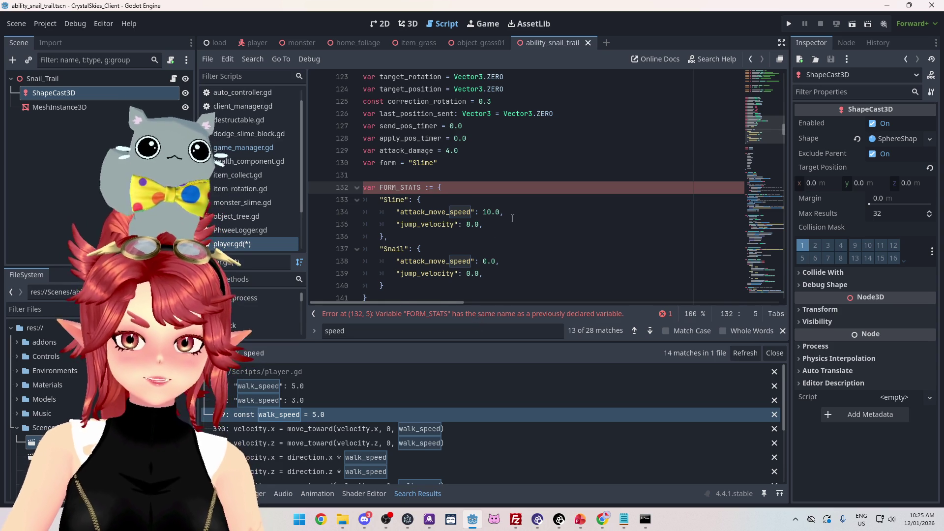
# Add "walk_speed": 5.0 to the Slime entry of the lower FORM_STATS dictionary.
pyautogui.scroll(14, 512, 218)
pyautogui.scroll(-13, 504, 228)
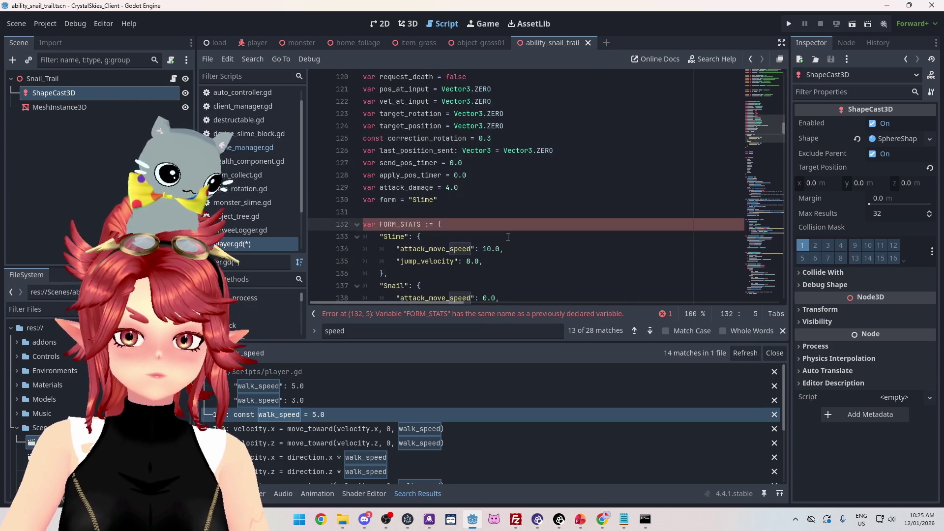
pyautogui.scroll(-3, 508, 237)
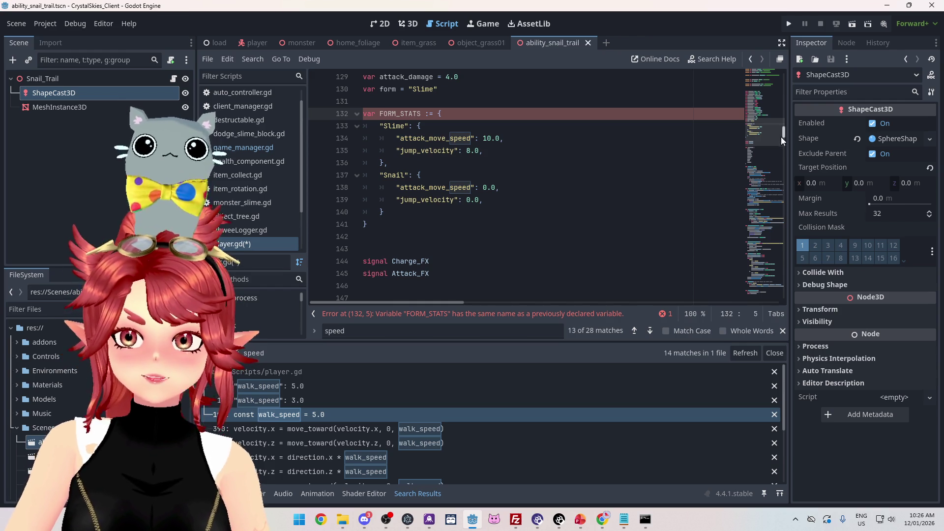
pyautogui.moveTo(782, 135)
pyautogui.mouseDown()
pyautogui.moveTo(773, 73)
pyautogui.moveTo(779, 82)
pyautogui.mouseUp()
pyautogui.moveTo(466, 179); pyautogui.dragTo(397, 179)
pyautogui.hotkey('ctrl', 'c')
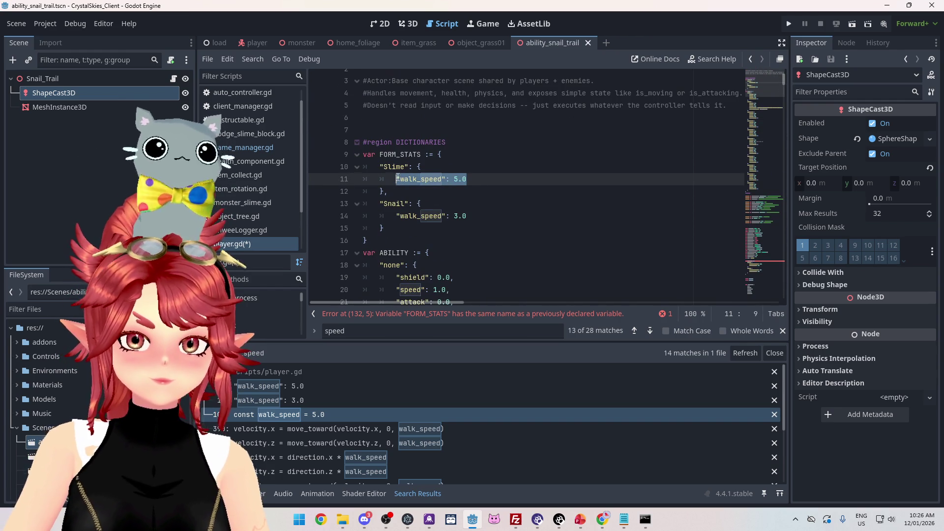
pyautogui.moveTo(783, 84); pyautogui.dragTo(780, 137)
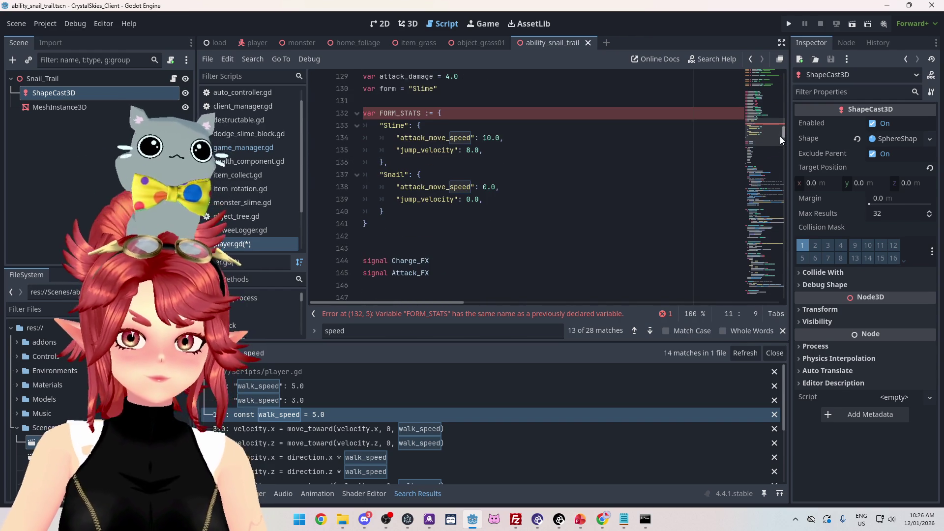
pyautogui.click(518, 152)
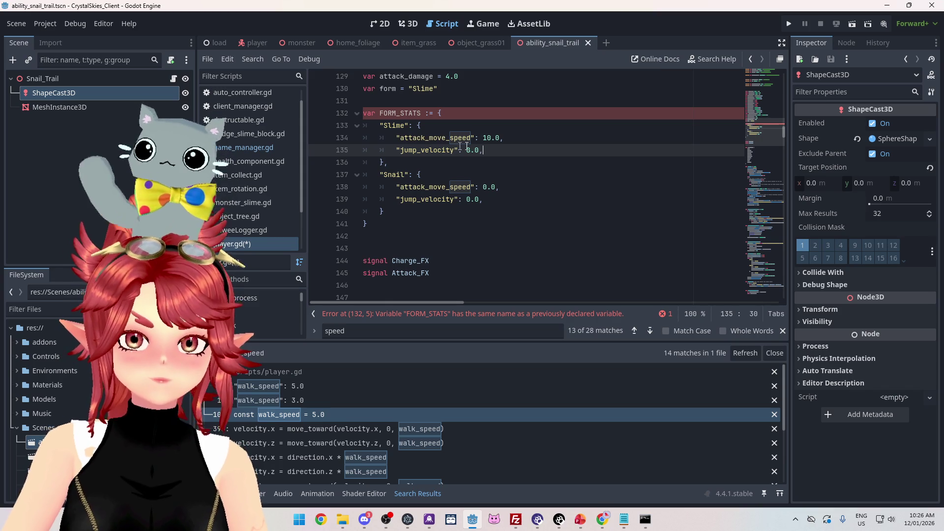
pyautogui.click(436, 126)
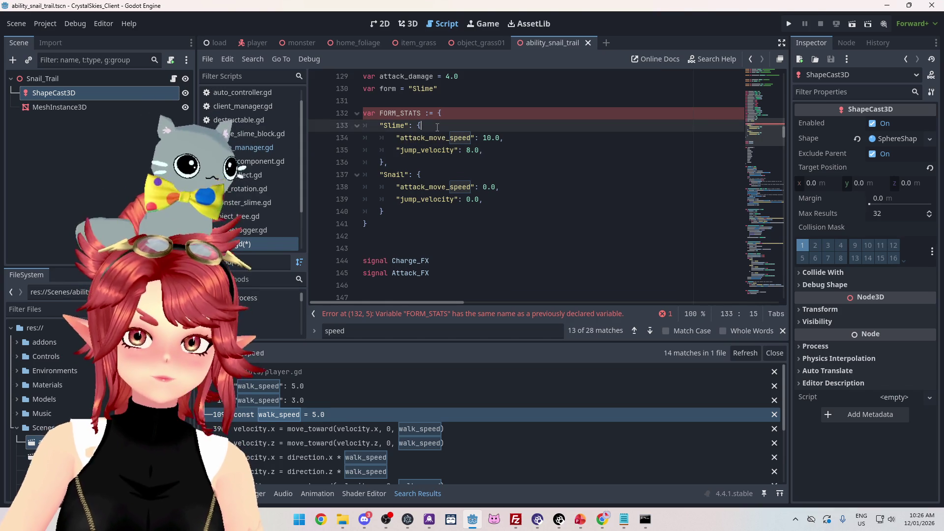
pyautogui.press('Return')
pyautogui.hotkey('ctrl', 'v')
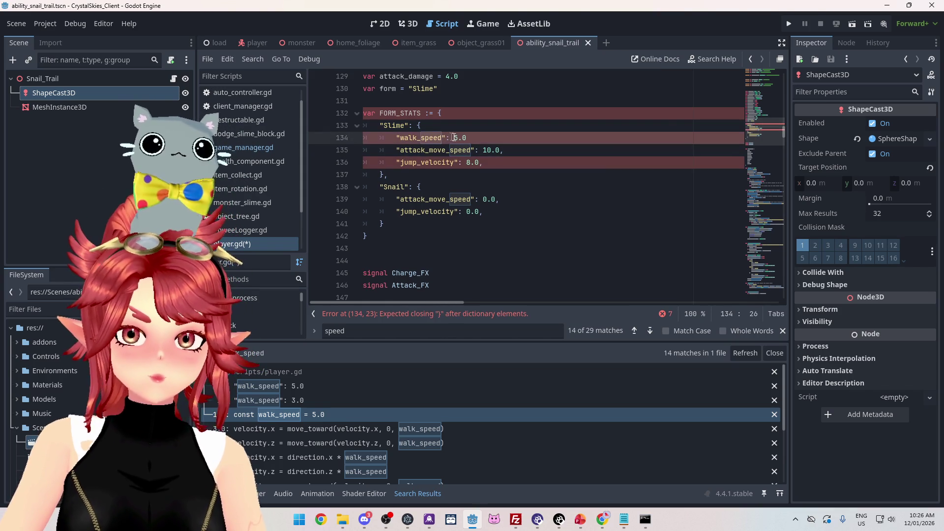
pyautogui.write(',')
# Add the walk_speed line under "Snail" with a value of 3.0.
pyautogui.moveTo(473, 138); pyautogui.dragTo(397, 140)
pyautogui.hotkey('ctrl', 'c')
pyautogui.click(446, 189)
pyautogui.press('Return')
pyautogui.hotkey('ctrl', 'v')
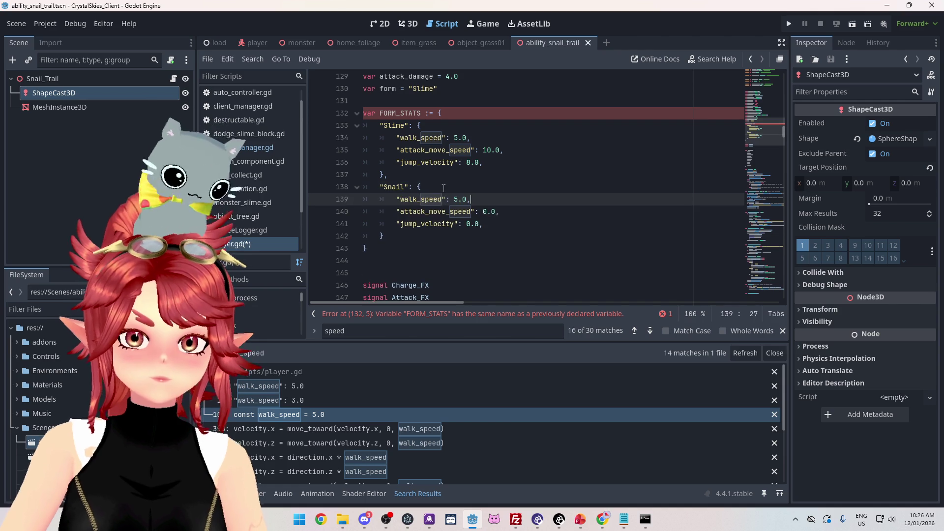
pyautogui.click(490, 224)
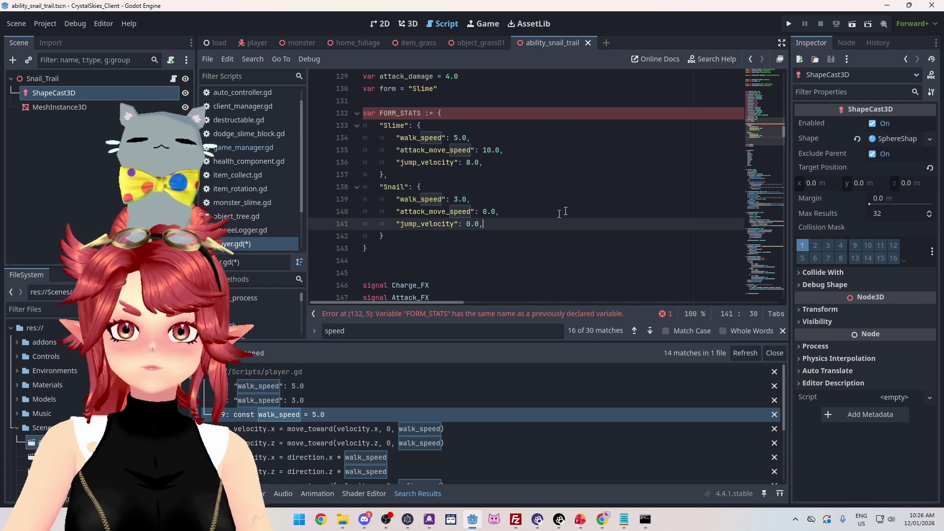
pyautogui.moveTo(784, 134); pyautogui.dragTo(788, 81)
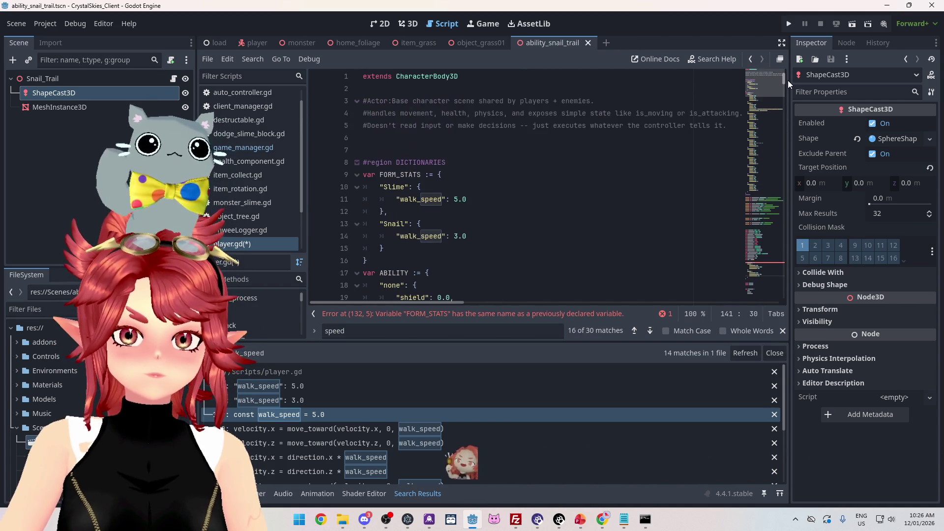
pyautogui.moveTo(382, 258)
pyautogui.mouseDown()
pyautogui.moveTo(337, 215)
pyautogui.moveTo(337, 173)
pyautogui.mouseUp()
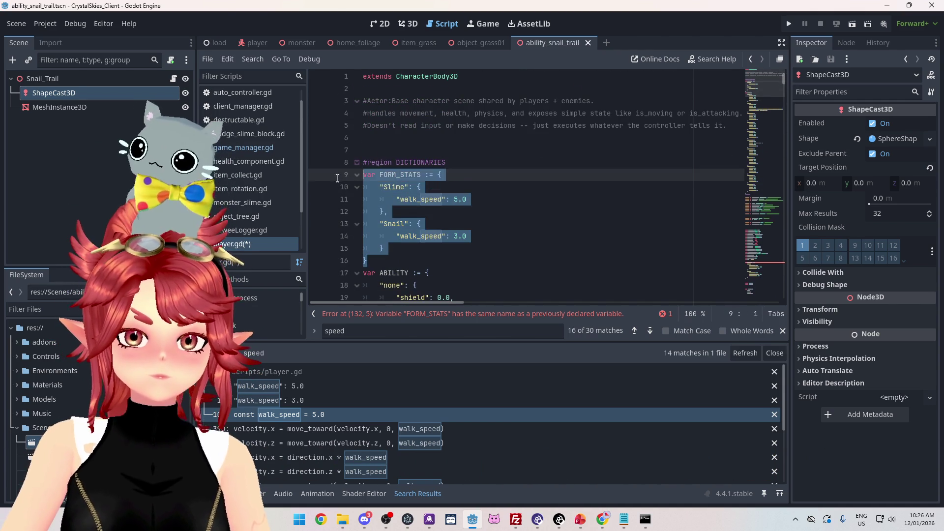
# Delete the short FORM_STATS block and move the full dictionary under #region DICTIONARIES.
pyautogui.press('BackSpace')
pyautogui.press('BackSpace')
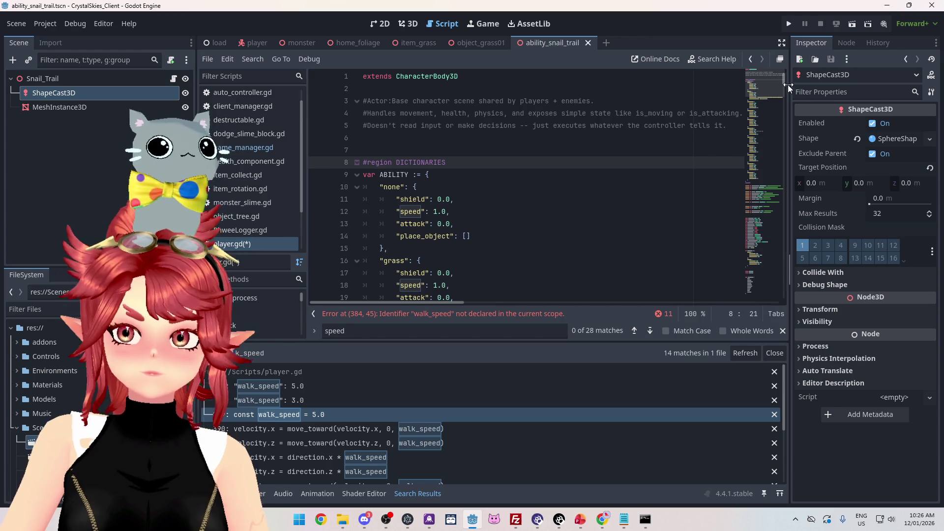
pyautogui.moveTo(784, 81); pyautogui.dragTo(777, 134)
pyautogui.moveTo(389, 260); pyautogui.dragTo(347, 125)
pyautogui.press('BackSpace')
pyautogui.moveTo(784, 129); pyautogui.dragTo(777, 75)
pyautogui.click(468, 162)
pyautogui.hotkey('ctrl', 'v')
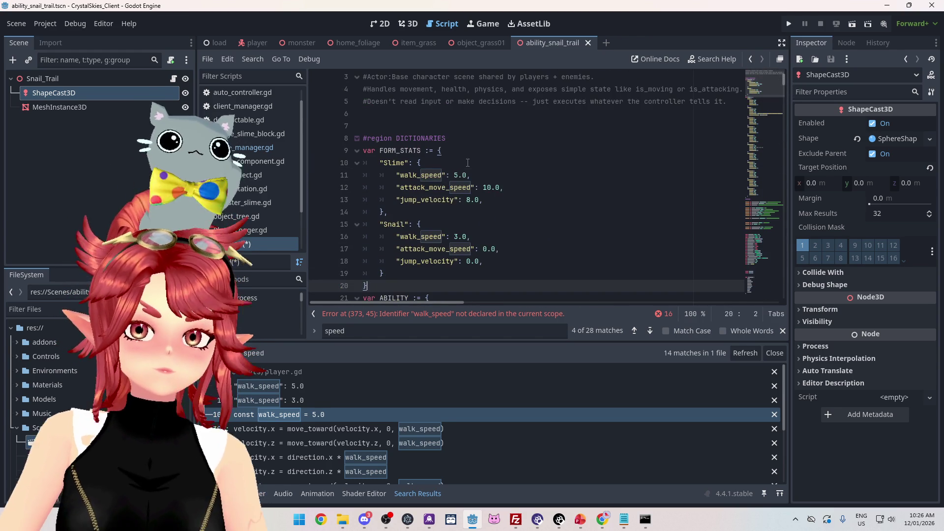
# Find every walk_speed use in the project and jump to line 385.
pyautogui.click(570, 209)
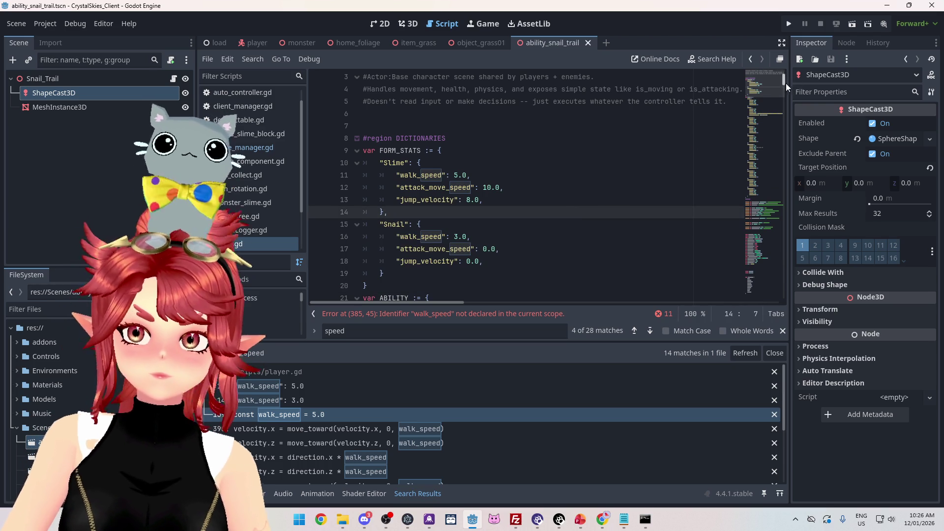
pyautogui.doubleClick(402, 176)
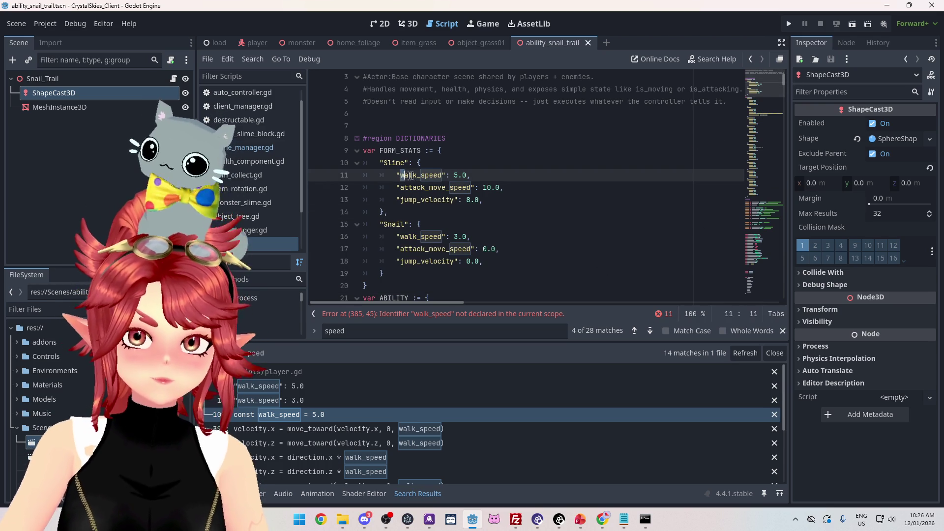
pyautogui.hotkey('ctrl', 'shift', 'f')
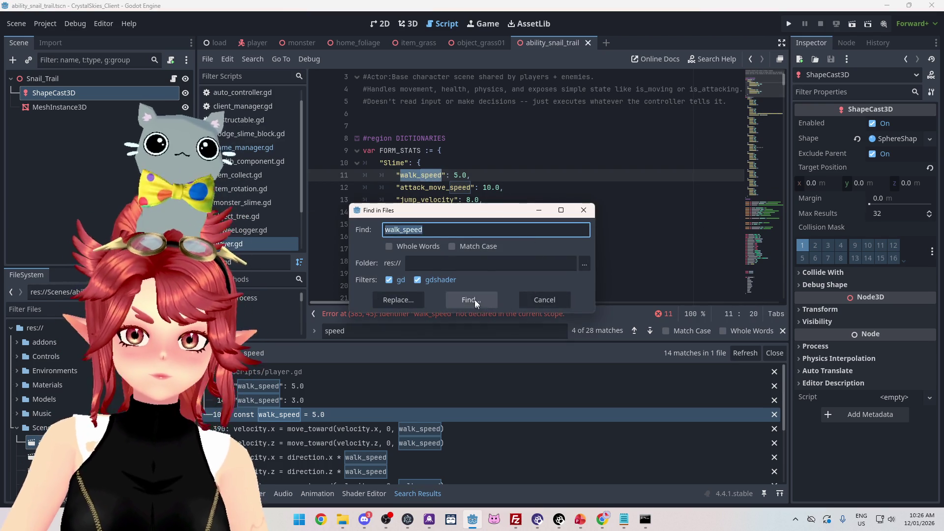
pyautogui.click(475, 300)
pyautogui.click(321, 415)
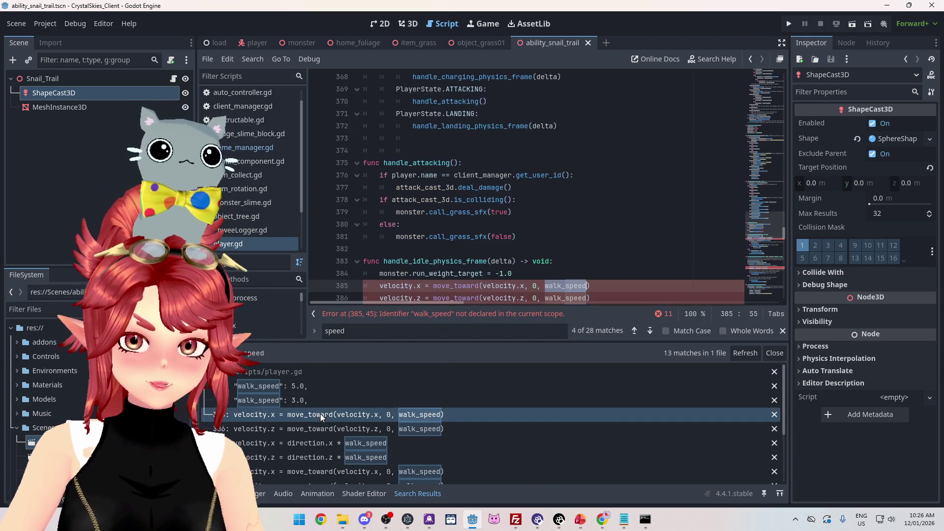
pyautogui.scroll(-5, 633, 232)
pyautogui.scroll(-12, 633, 232)
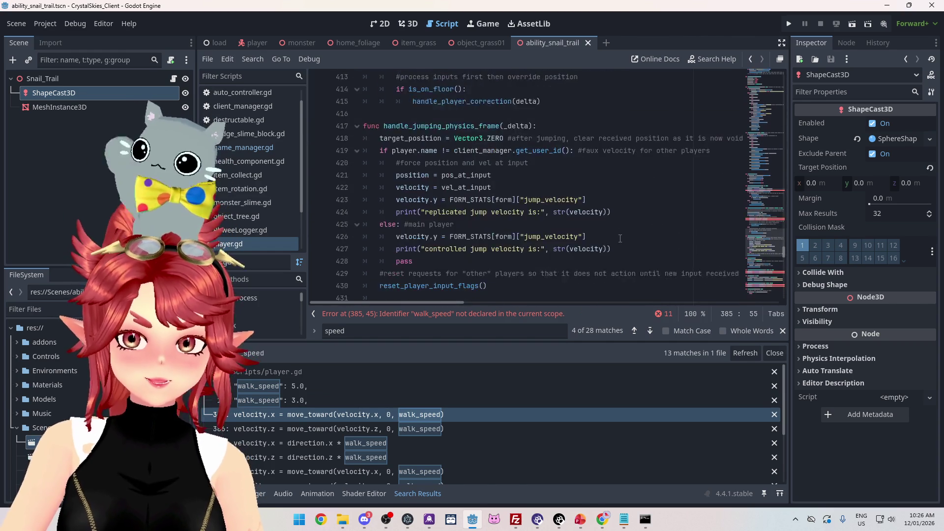
# Quote the key on line 504 so it reads FORM_STATS[form]["walk_speed"].
pyautogui.scroll(-15, 682, 239)
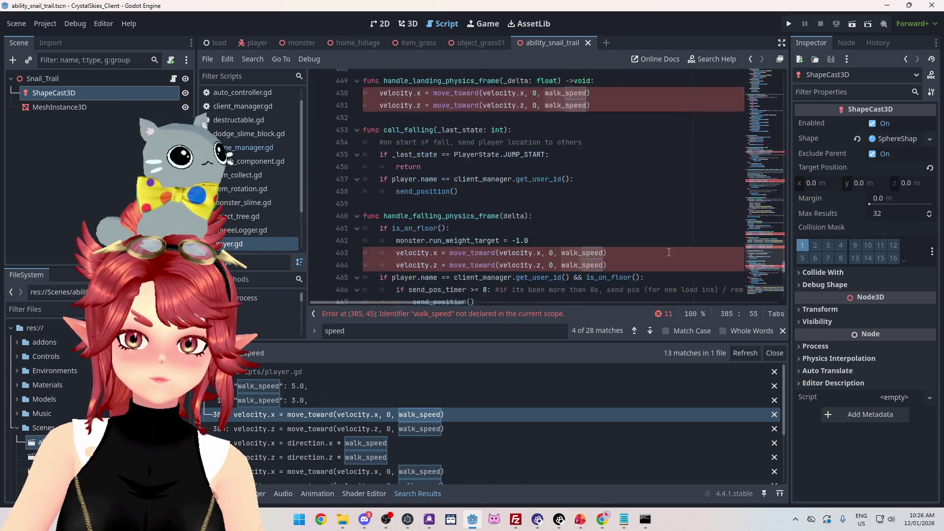
pyautogui.scroll(-3, 457, 453)
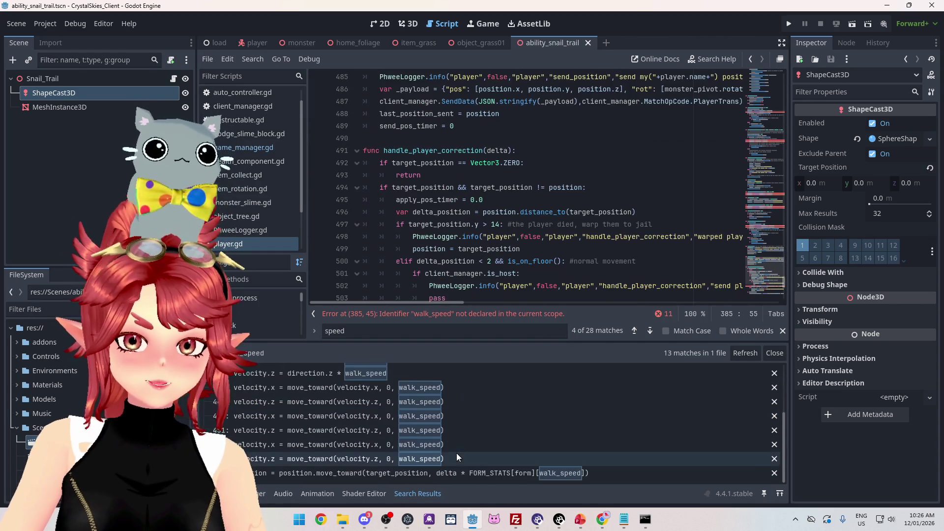
pyautogui.click(478, 470)
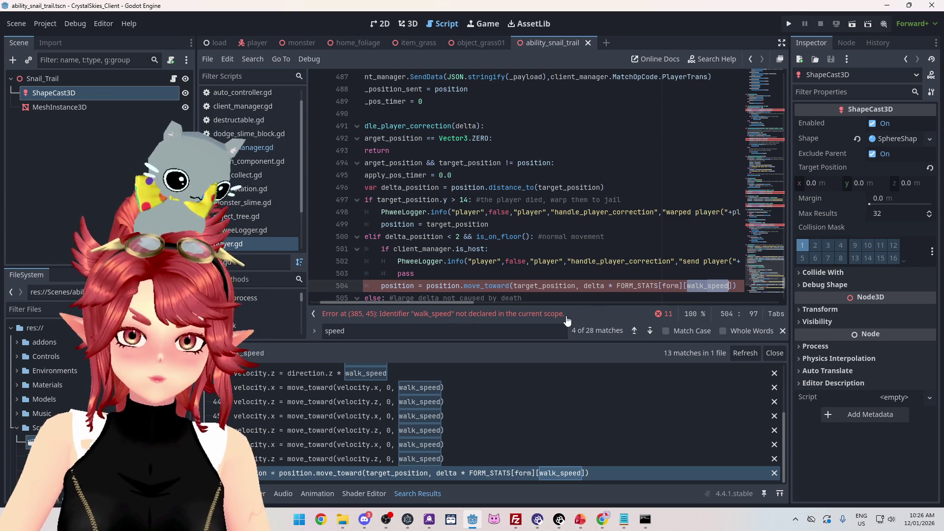
pyautogui.click(693, 285)
pyautogui.write('"')
pyautogui.hotkey('ctrl', 'Right')
pyautogui.write('"')
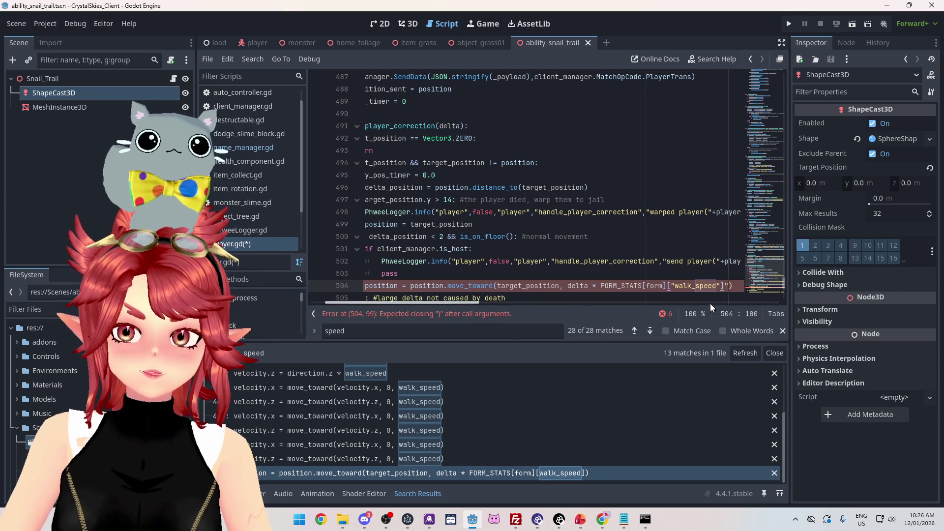
pyautogui.press('BackSpace')
pyautogui.press('BackSpace')
pyautogui.write('"')
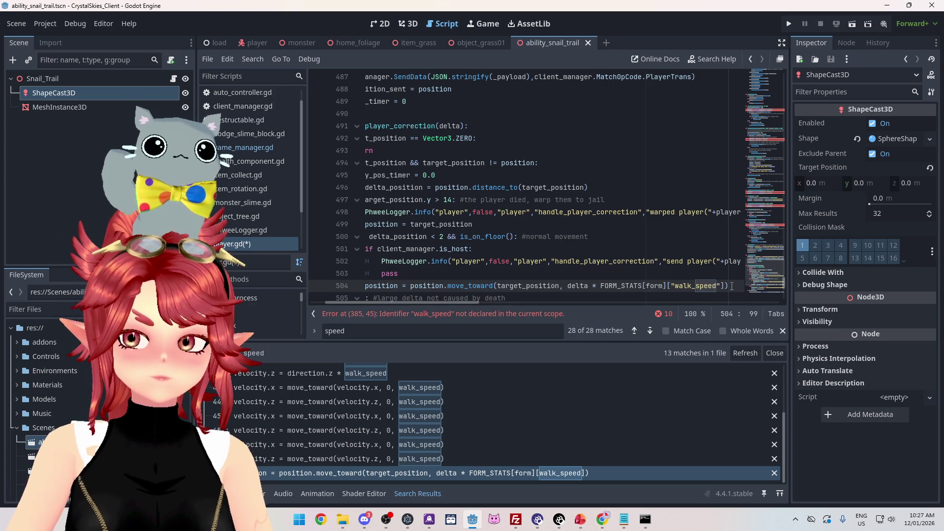
pyautogui.moveTo(723, 285)
pyautogui.mouseDown()
pyautogui.moveTo(506, 287)
pyautogui.moveTo(602, 287)
pyautogui.mouseUp()
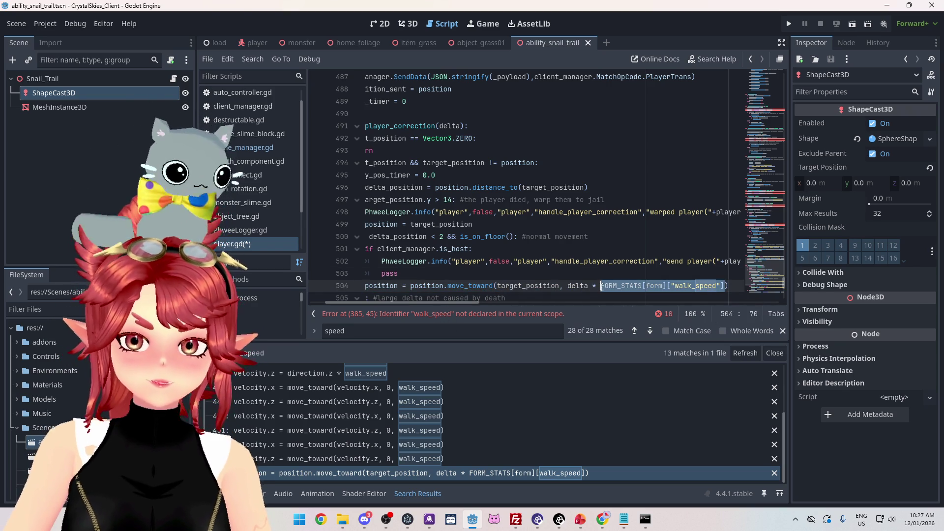
# Switch lines 385–386 to FORM_STATS[form]["walk_speed"] and save player.gd.
pyautogui.scroll(3, 509, 456)
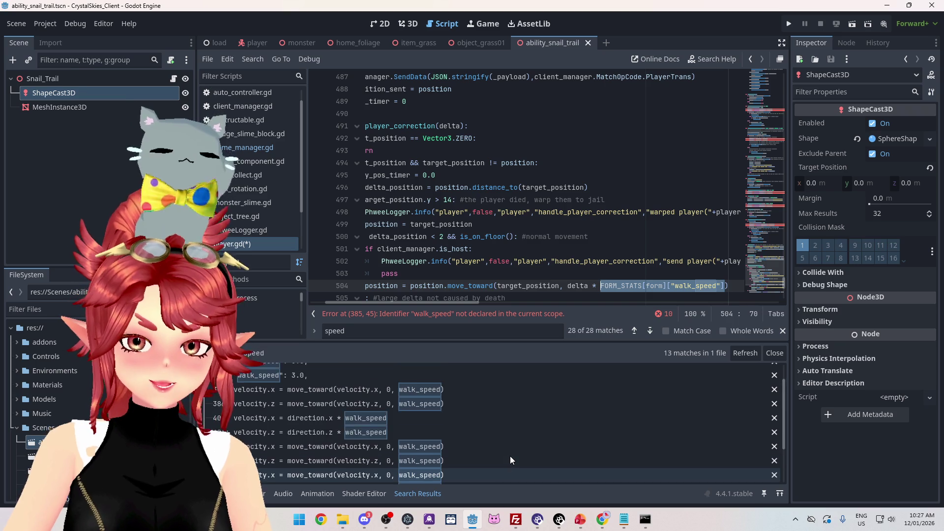
pyautogui.click(507, 415)
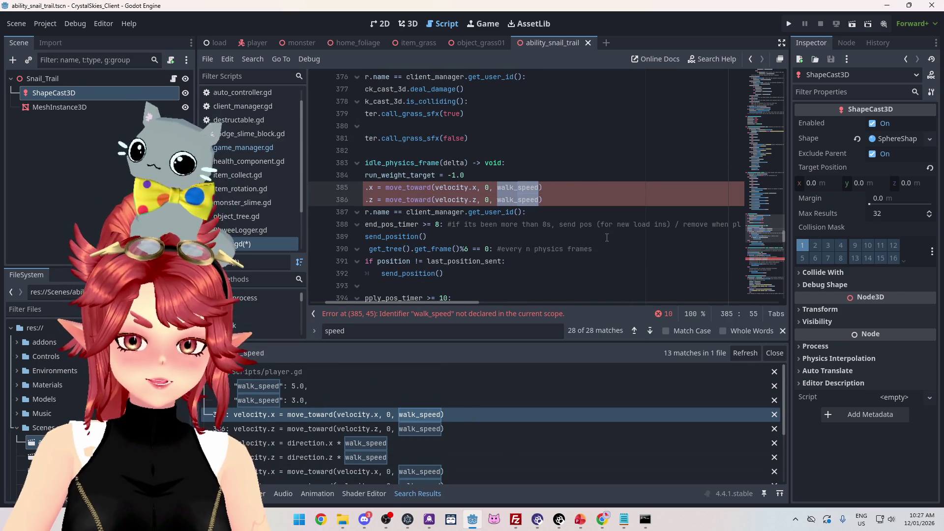
pyautogui.scroll(-3, 471, 429)
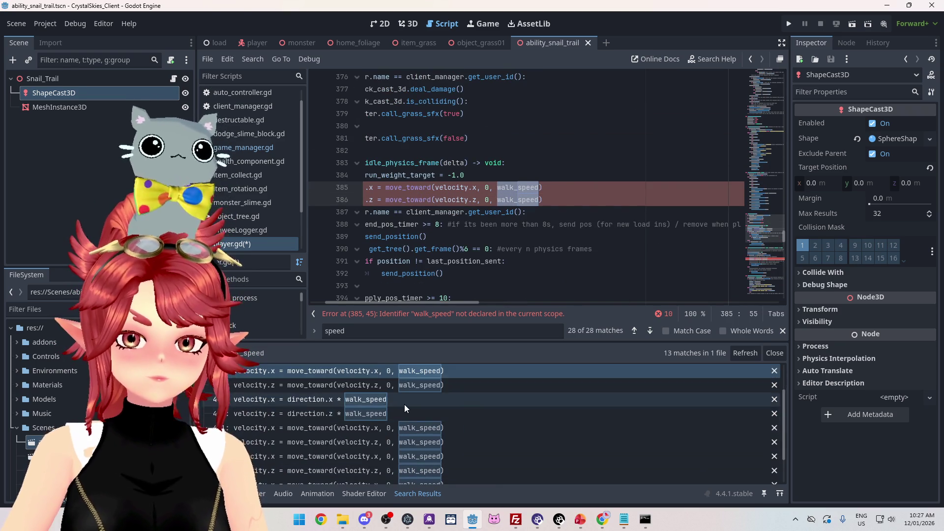
pyautogui.scroll(-7, 526, 187)
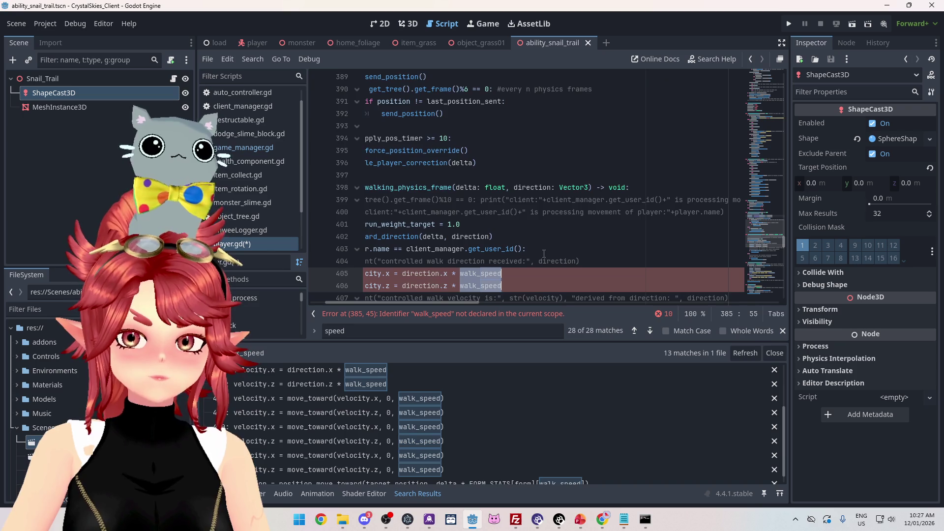
pyautogui.click(532, 412)
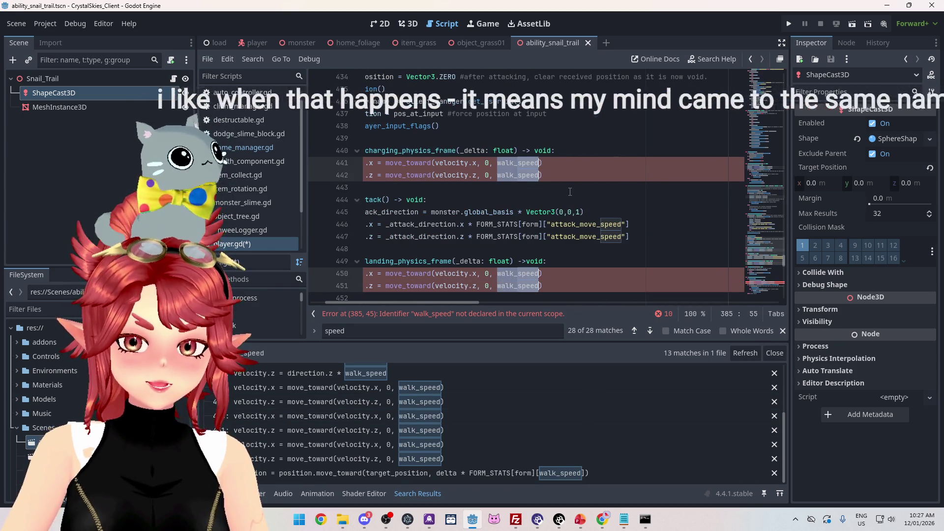
pyautogui.scroll(-5, 573, 192)
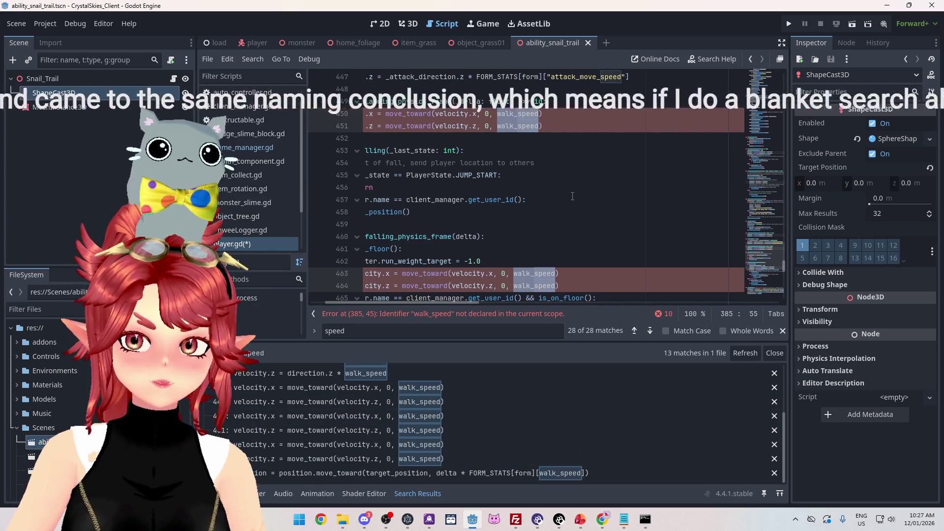
pyautogui.hotkey('ctrl', 'z')
pyautogui.hotkey('ctrl', 's')
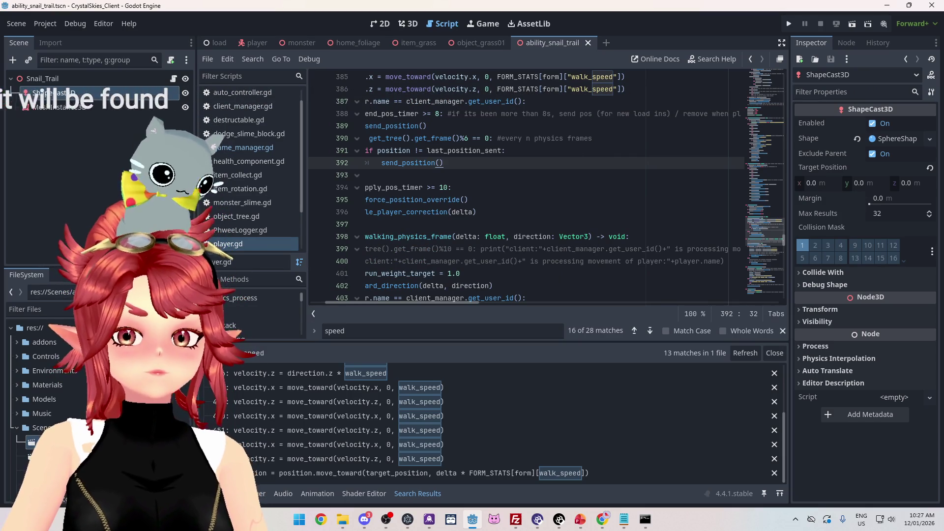
# Launch the CrystalSkies_Client game to test the changes.
pyautogui.click(558, 102)
pyautogui.scroll(1, 570, 107)
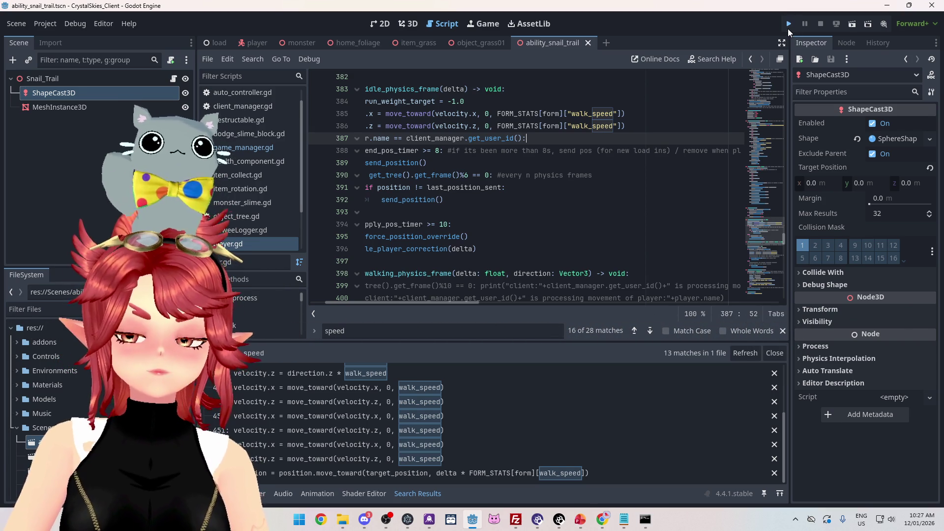
pyautogui.click(788, 29)
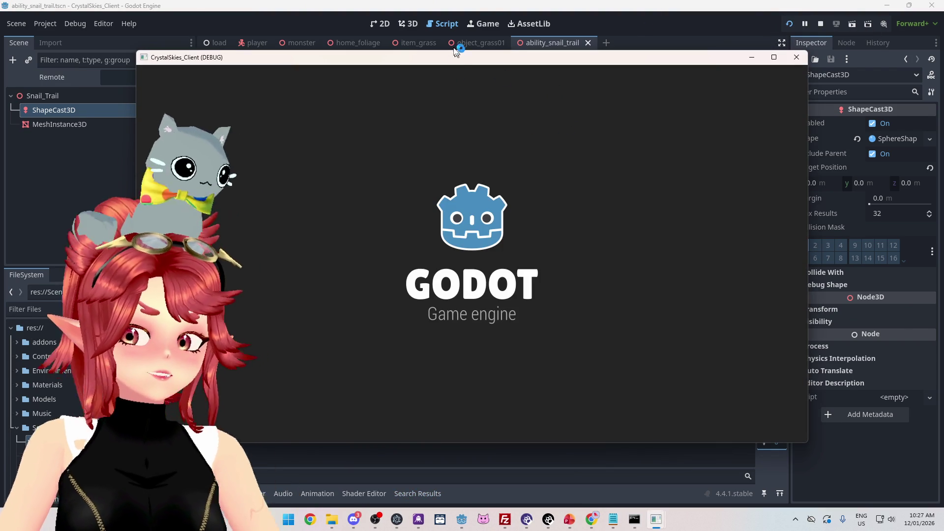
# Enter a display name and lobby name, then create a new lobby.
pyautogui.click(517, 279)
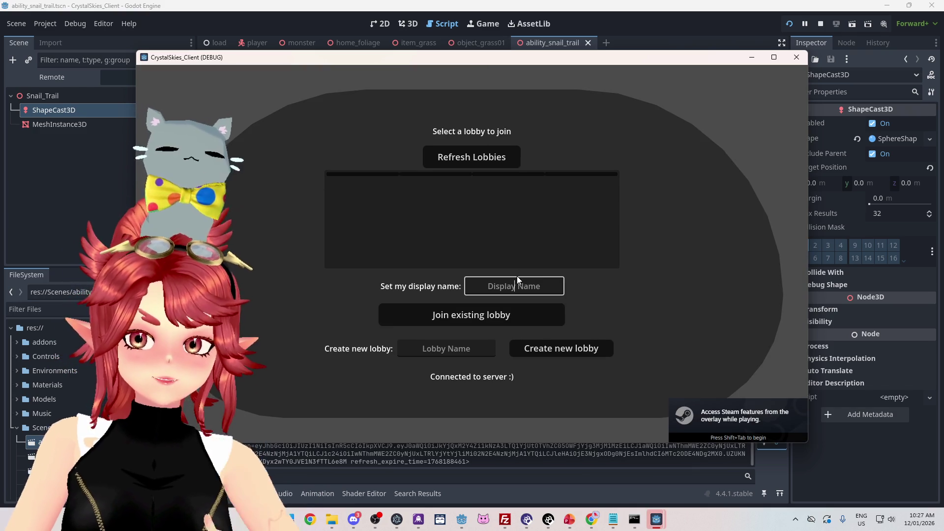
pyautogui.write('Phwee')
pyautogui.press('Tab')
pyautogui.press('Tab')
pyautogui.write('sakdjghaskjda')
pyautogui.click(556, 350)
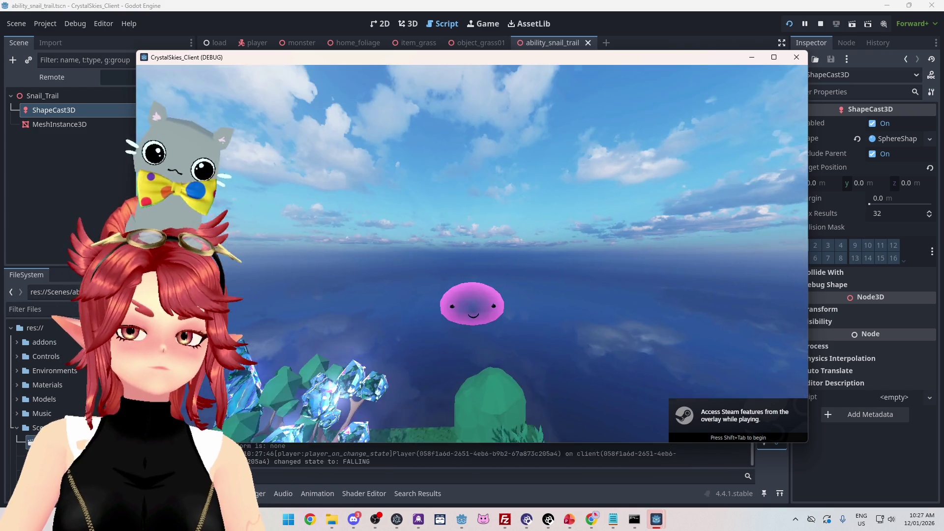
# Move the slime through the grass, then start the battle from Host Settings.
pyautogui.press('w')
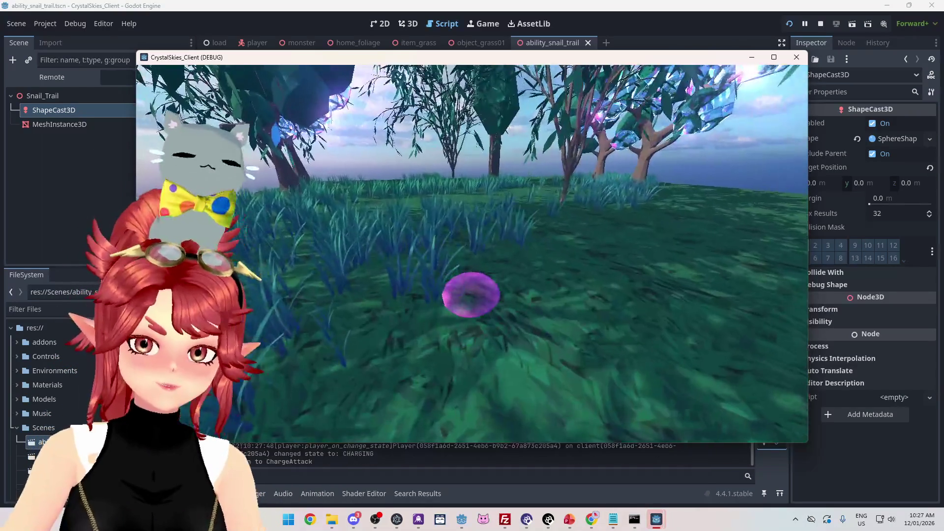
pyautogui.press('w')
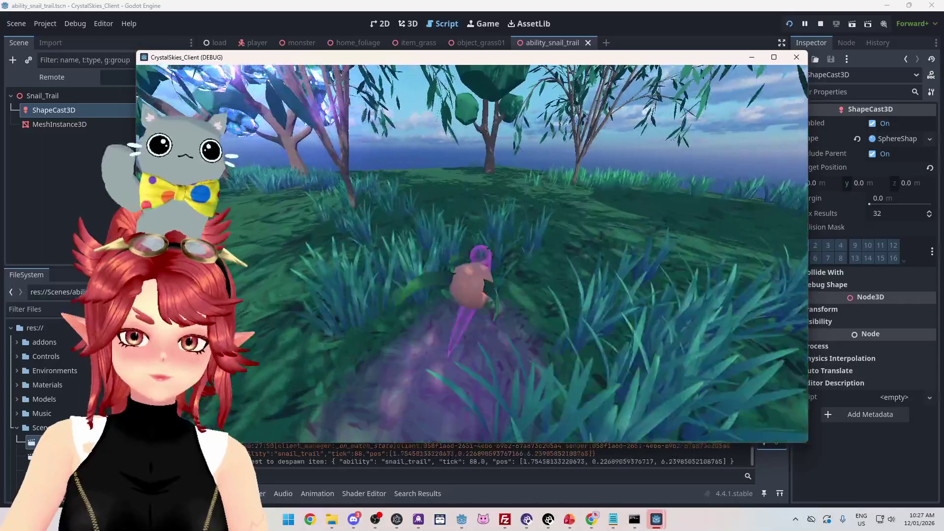
pyautogui.press('w')
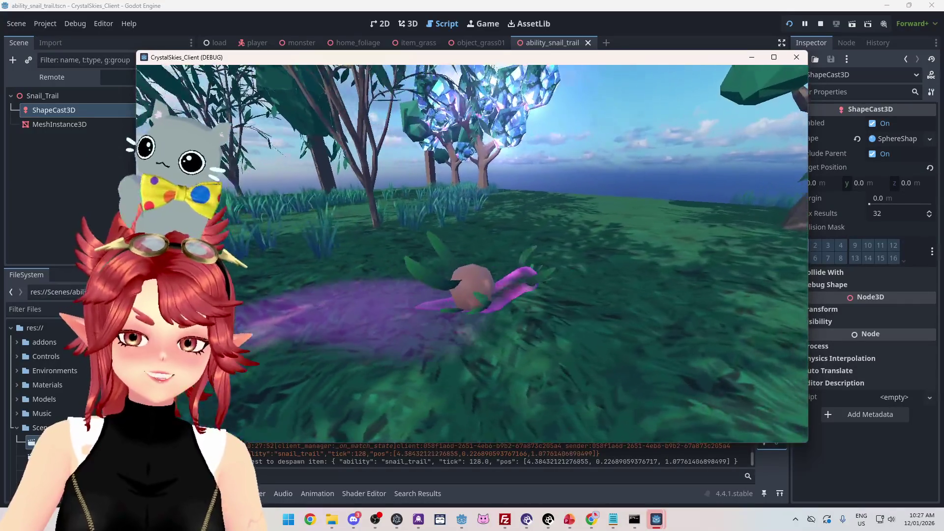
pyautogui.press('w')
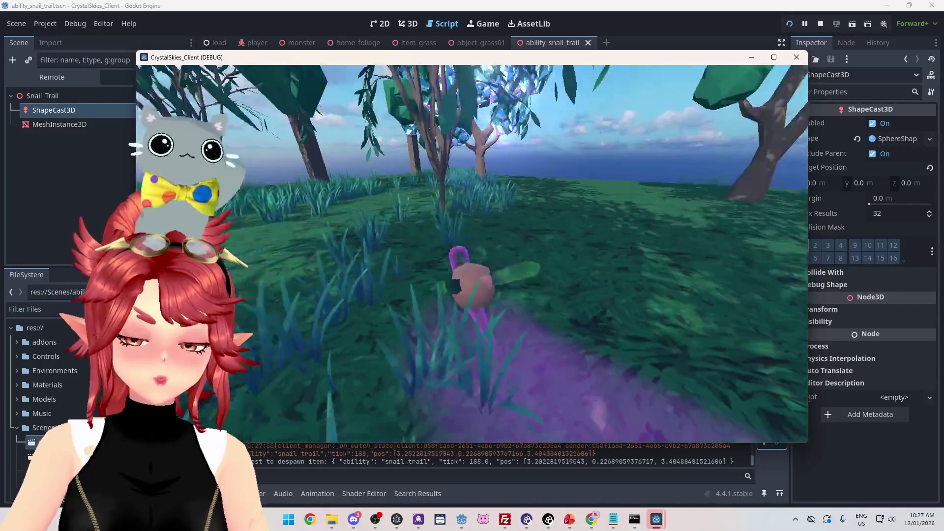
pyautogui.press('w')
pyautogui.press('Escape')
pyautogui.click(465, 255)
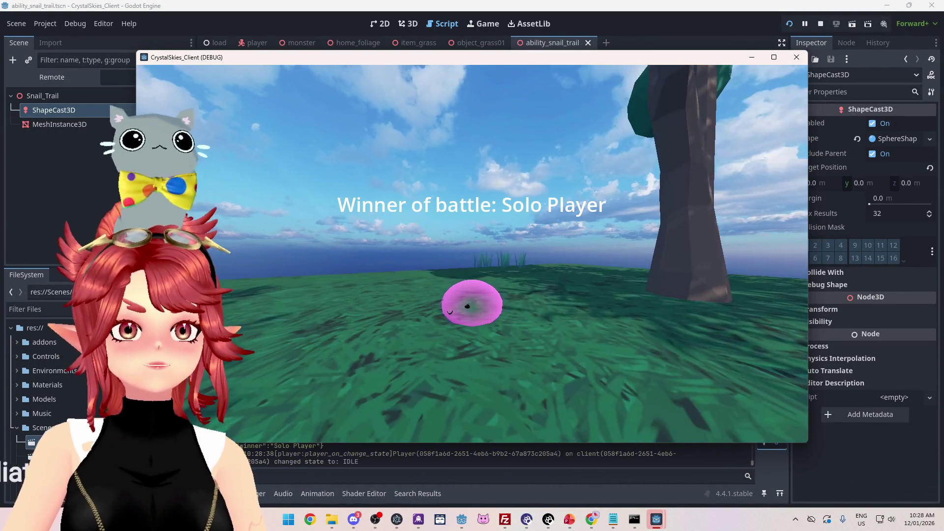
# Walk the snail into the tall grass, then quit the game from the pause menu.
pyautogui.press('Escape')
pyautogui.press('Escape')
pyautogui.press('w')
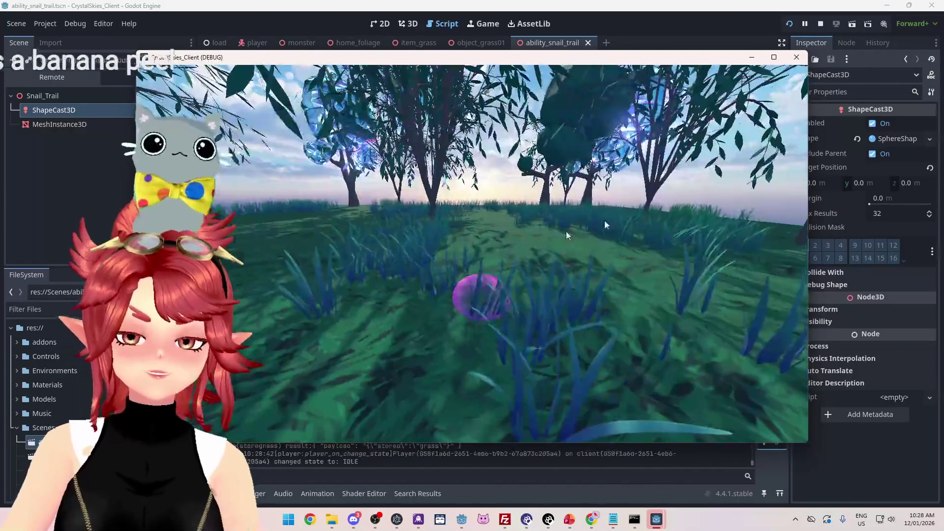
pyautogui.press('Escape')
pyautogui.click(797, 57)
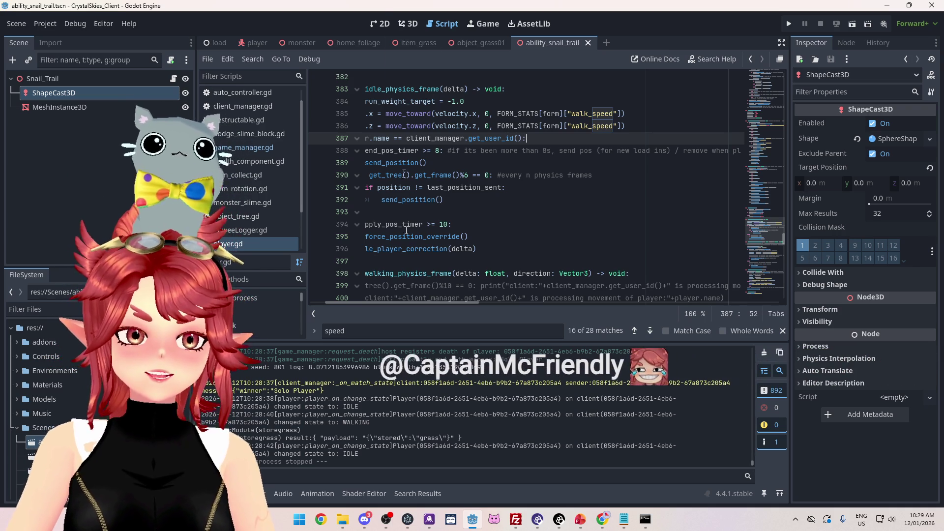
pyautogui.moveTo(403, 302); pyautogui.dragTo(388, 302)
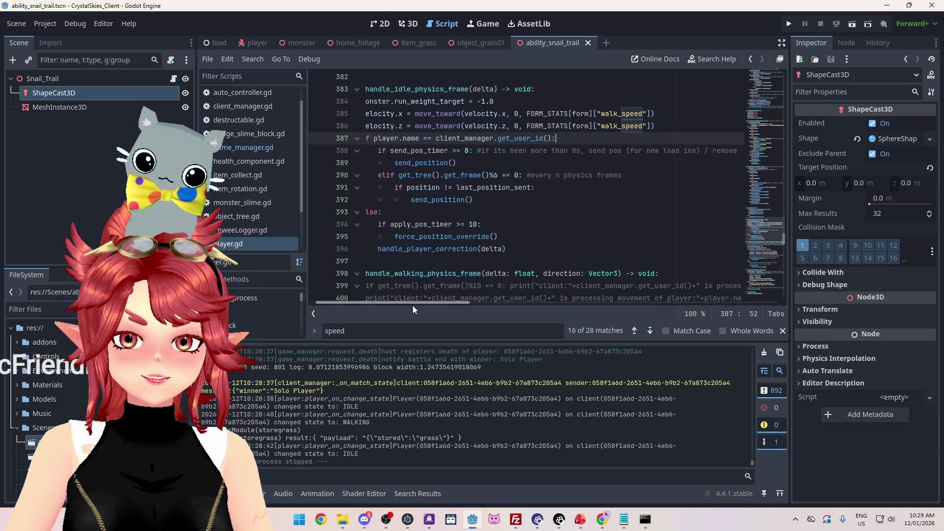
pyautogui.moveTo(539, 188)
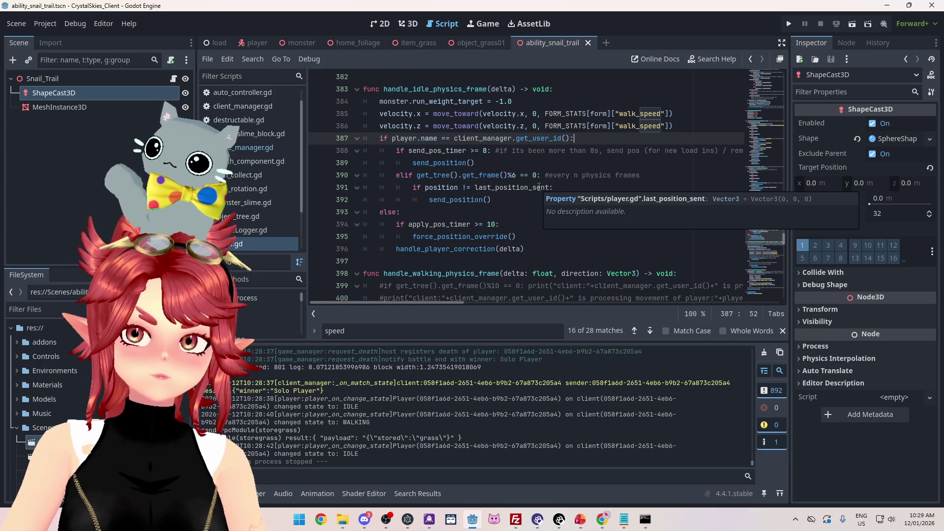
pyautogui.click(550, 158)
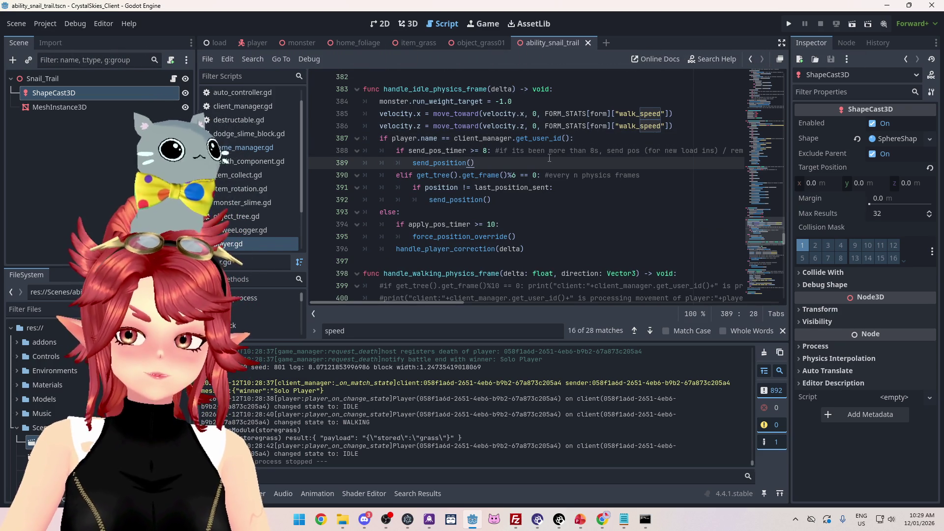
pyautogui.scroll(3, 550, 158)
pyautogui.scroll(-5, 549, 158)
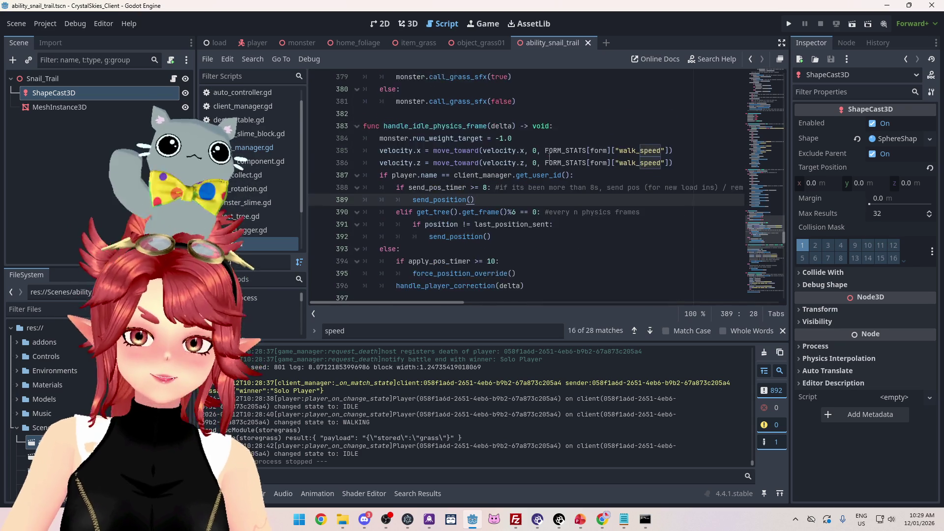
pyautogui.scroll(10, 549, 156)
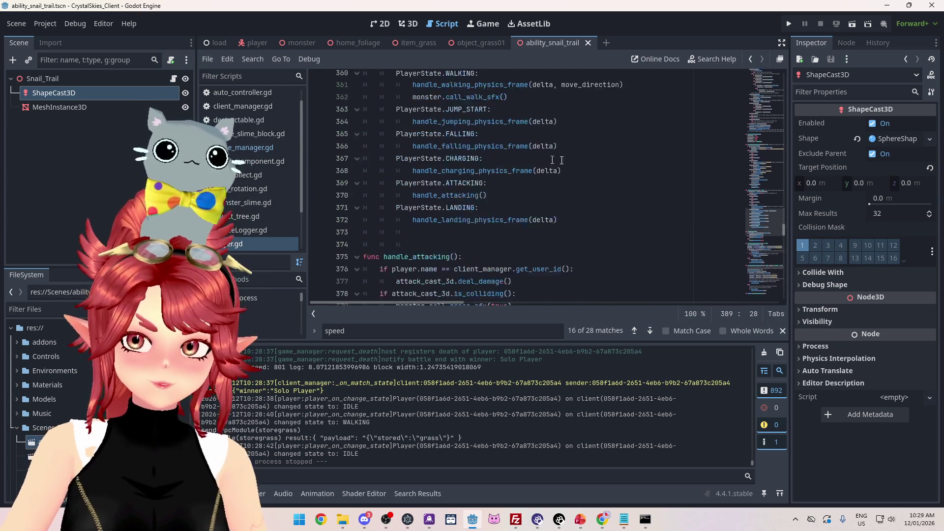
pyautogui.moveTo(784, 226)
pyautogui.mouseDown()
pyautogui.moveTo(789, 69)
pyautogui.moveTo(777, 138)
pyautogui.mouseUp()
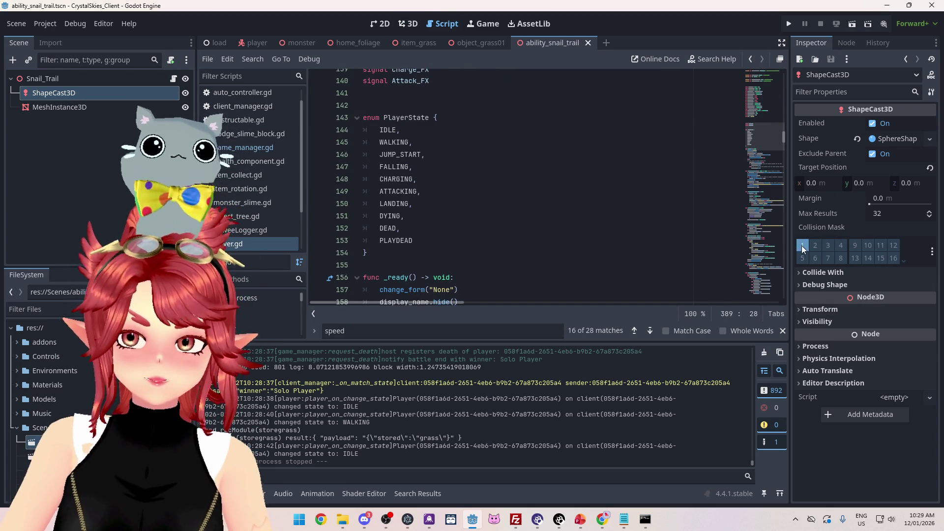
pyautogui.click(42, 79)
# On the Snail_Trail ShapeCast3D, untick collision mask layer 1 and tick layers 2 and 3.
pyautogui.click(60, 94)
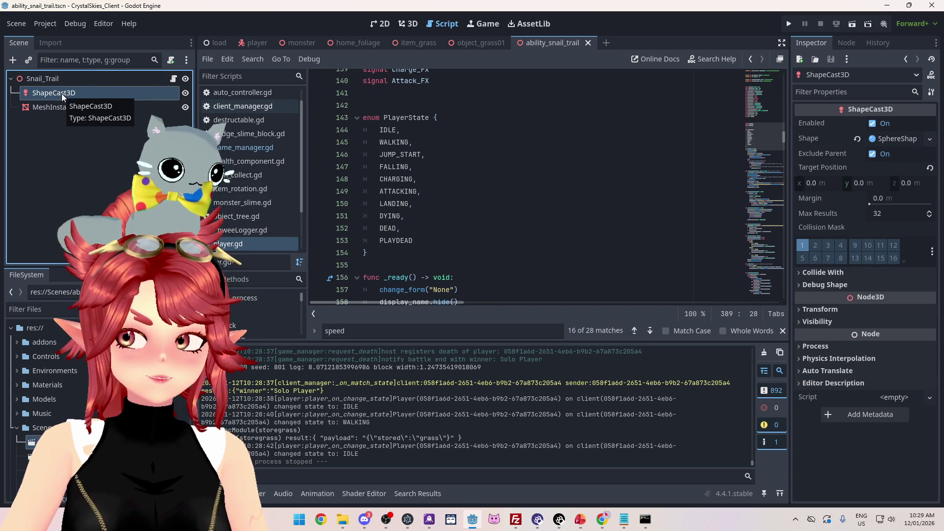
pyautogui.click(831, 273)
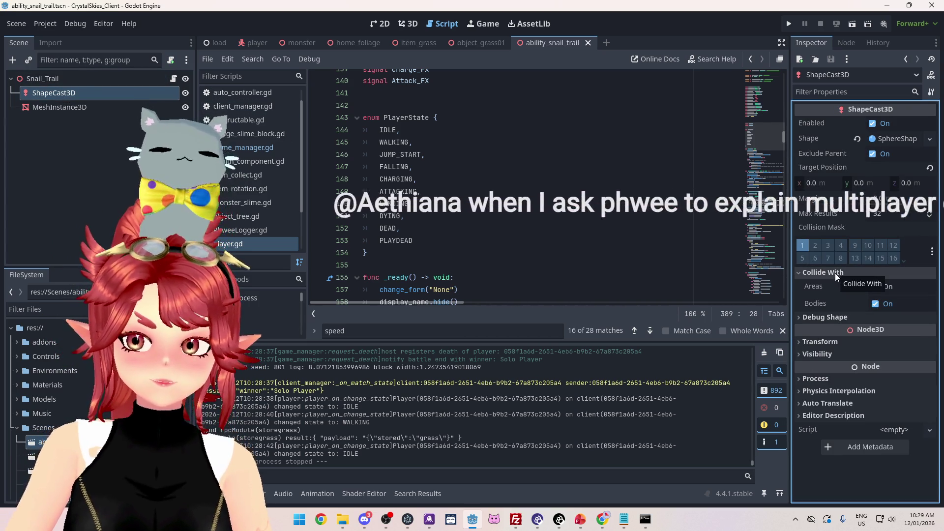
pyautogui.click(836, 274)
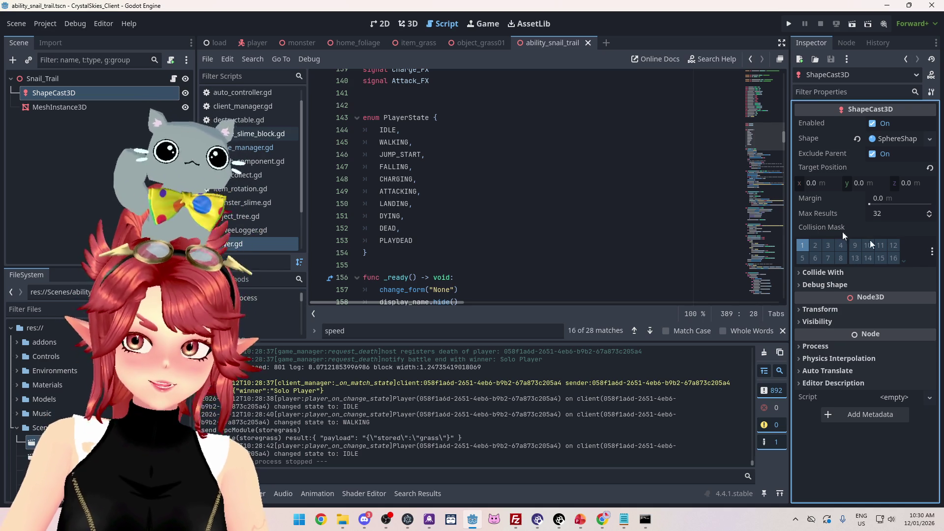
pyautogui.click(828, 246)
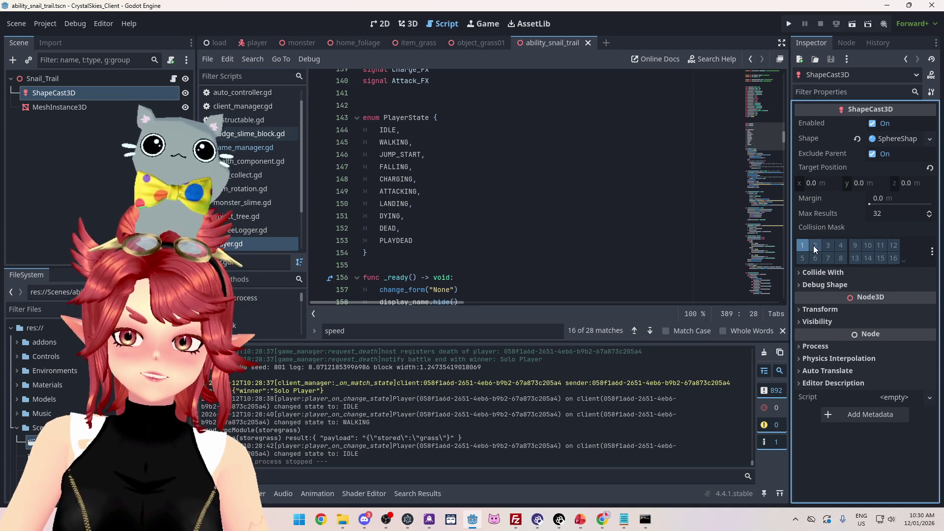
pyautogui.click(815, 245)
pyautogui.click(802, 246)
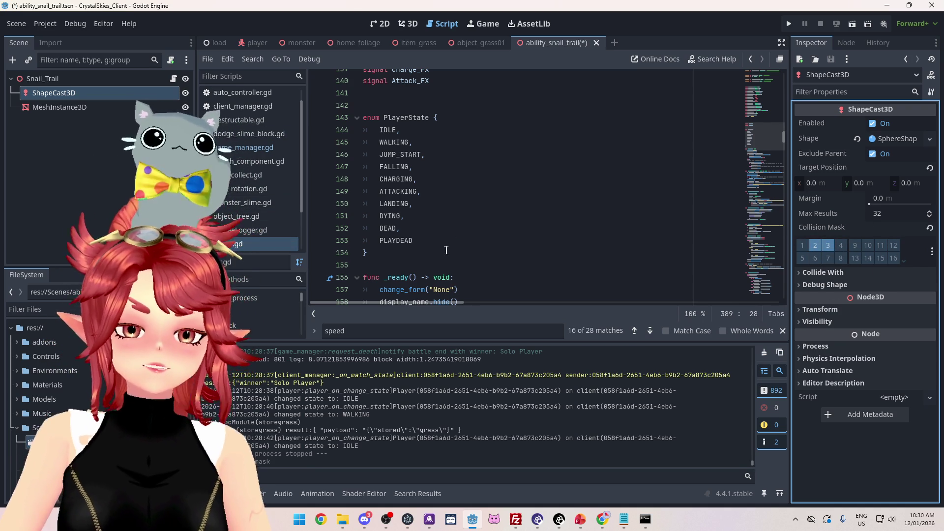
pyautogui.scroll(9, 467, 215)
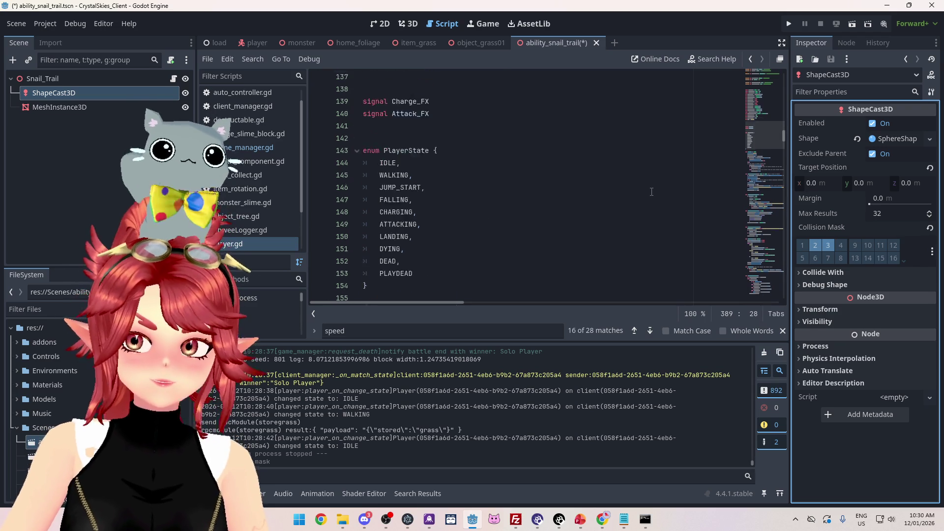
# In player.gd, insert a new line after the FORM_STATS dictionary among the variable declarations.
pyautogui.moveTo(784, 125); pyautogui.dragTo(786, 81)
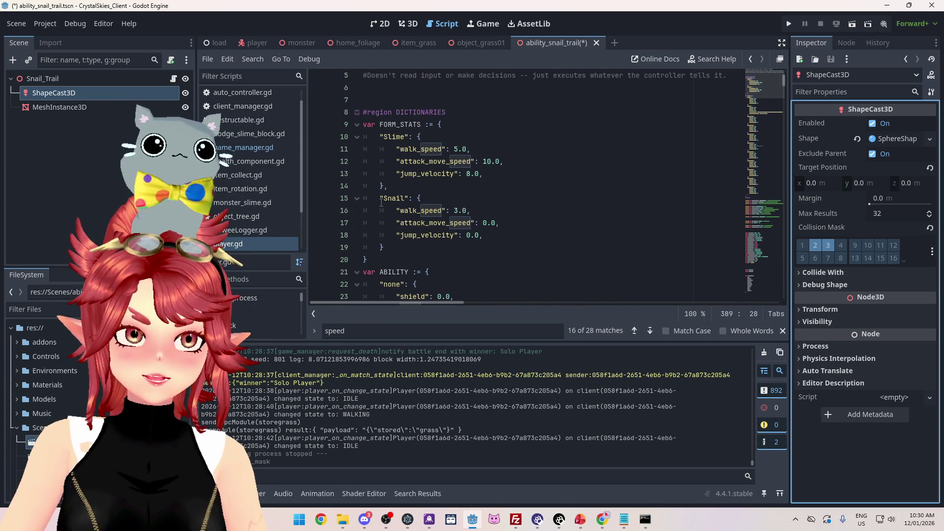
pyautogui.click(392, 261)
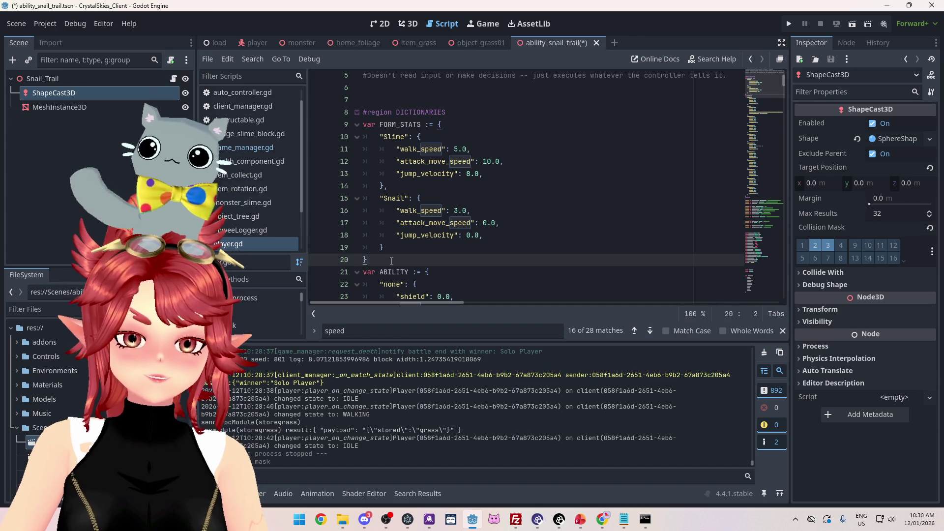
pyautogui.press('Return')
pyautogui.scroll(-7, 408, 234)
pyautogui.scroll(5, 408, 235)
pyautogui.scroll(-8, 408, 234)
pyautogui.scroll(-20, 408, 235)
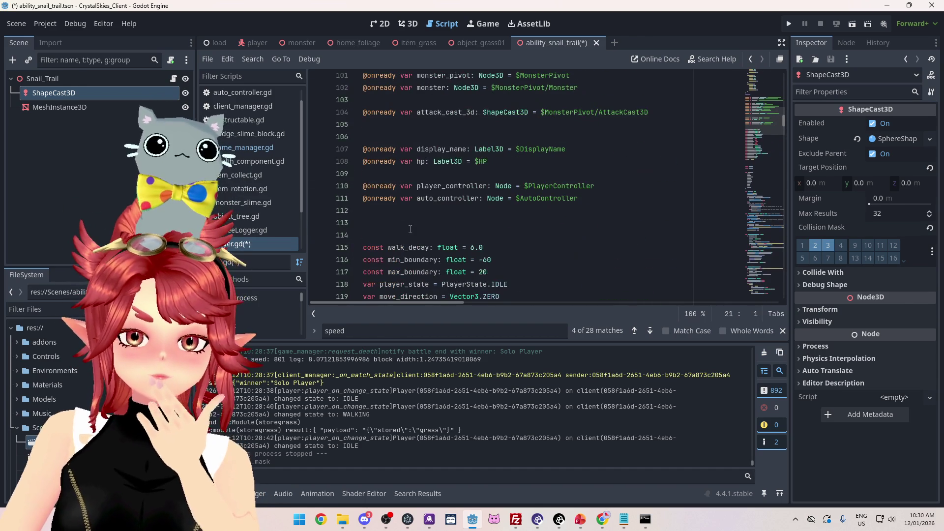
pyautogui.scroll(-3, 411, 230)
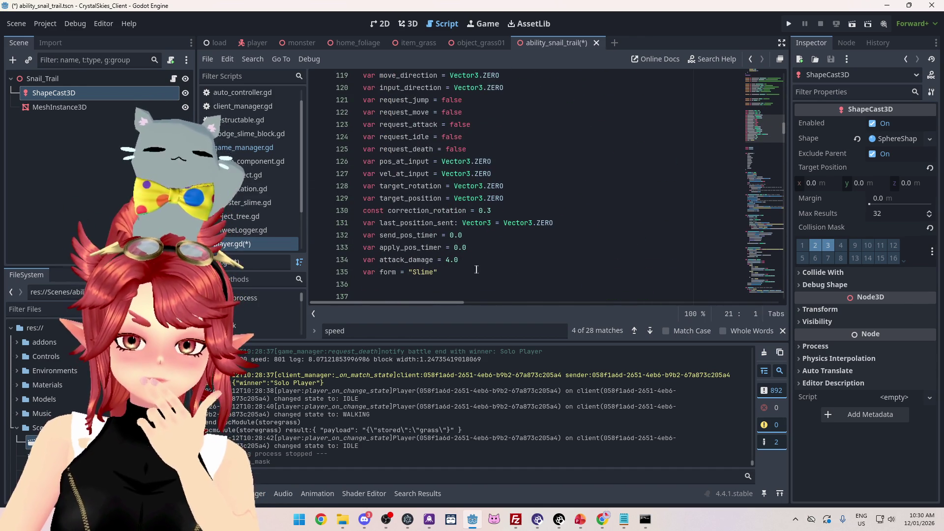
# Add 'var move_speed' on a new line just below var form = "Slime".
pyautogui.click(492, 260)
pyautogui.press('Return')
pyautogui.scroll(-4, 406, 151)
pyautogui.click(406, 162)
pyautogui.write('var move_speed')
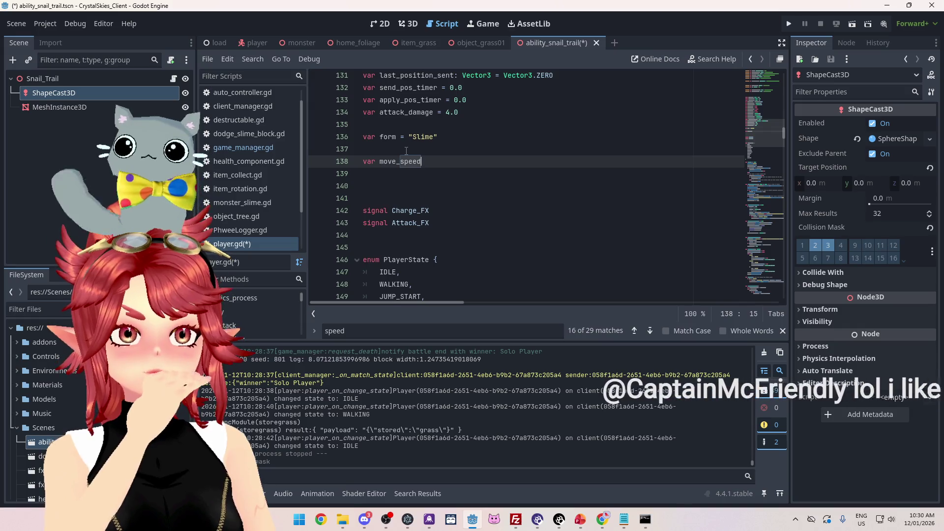
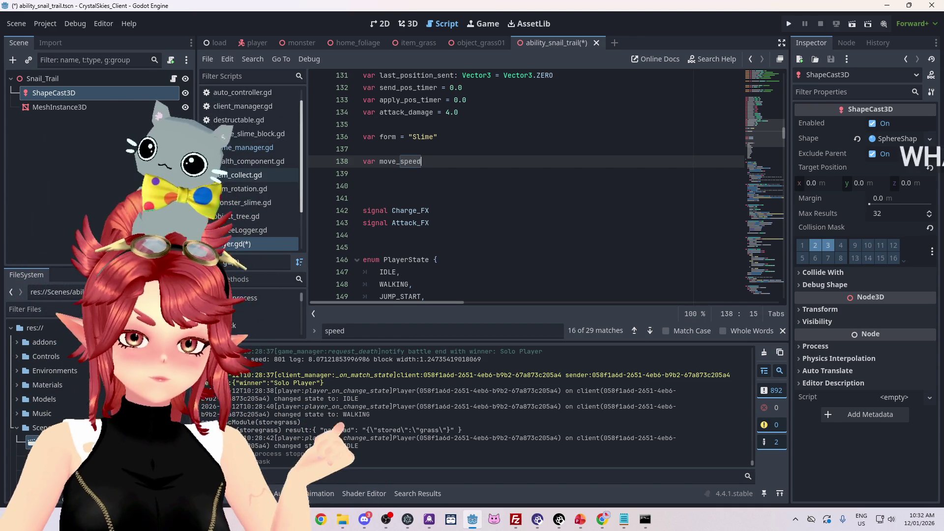
# Launch Paint, then close it and return to the PowerPoint presentation.
pyautogui.click(295, 517)
pyautogui.write('paint')
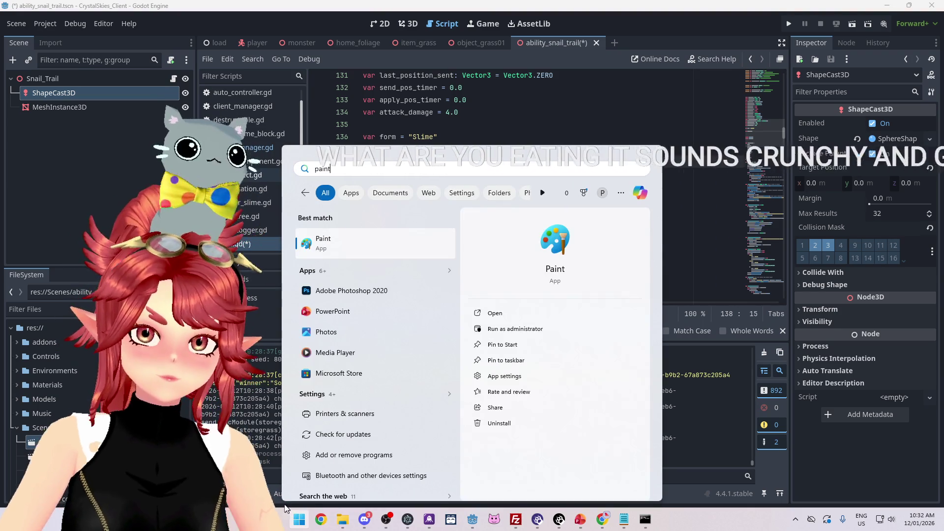
pyautogui.press('Return')
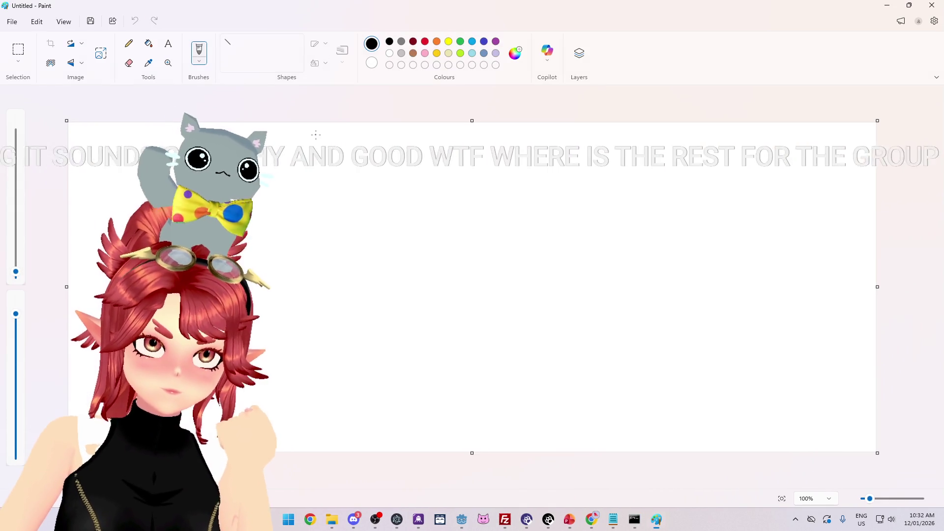
pyautogui.click(169, 46)
pyautogui.hotkey('alt', 'F4')
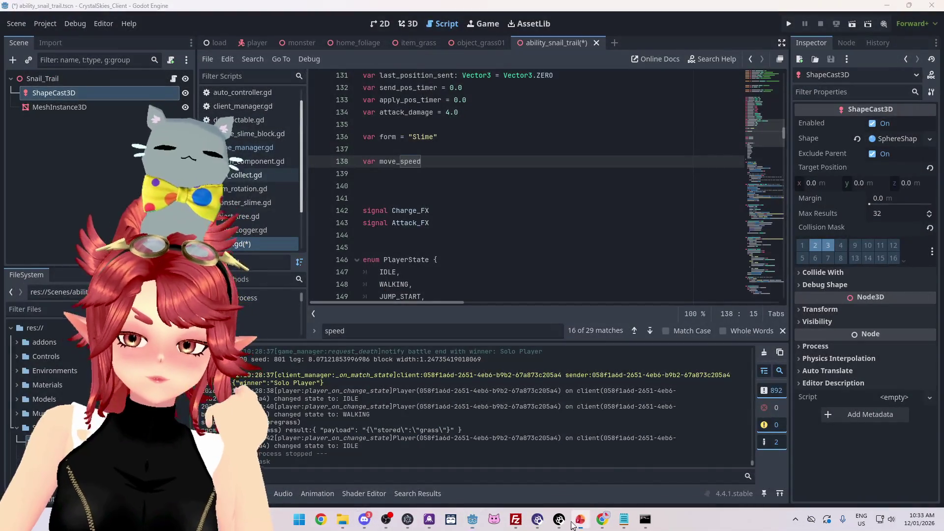
pyautogui.click(580, 519)
# Insert a new first slide with a two-line title 'slow 1 ()' and 'Slow 2()'.
pyautogui.rightClick(43, 98)
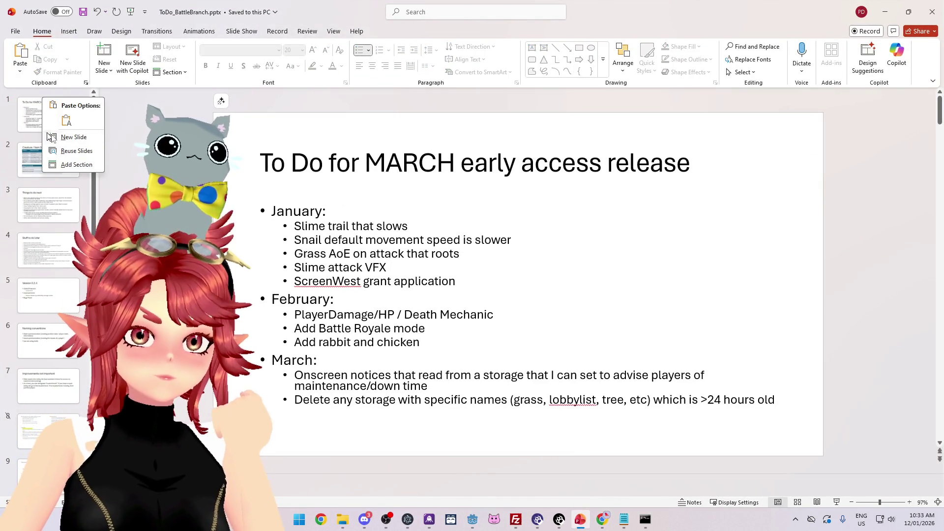
pyautogui.click(73, 136)
pyautogui.click(519, 263)
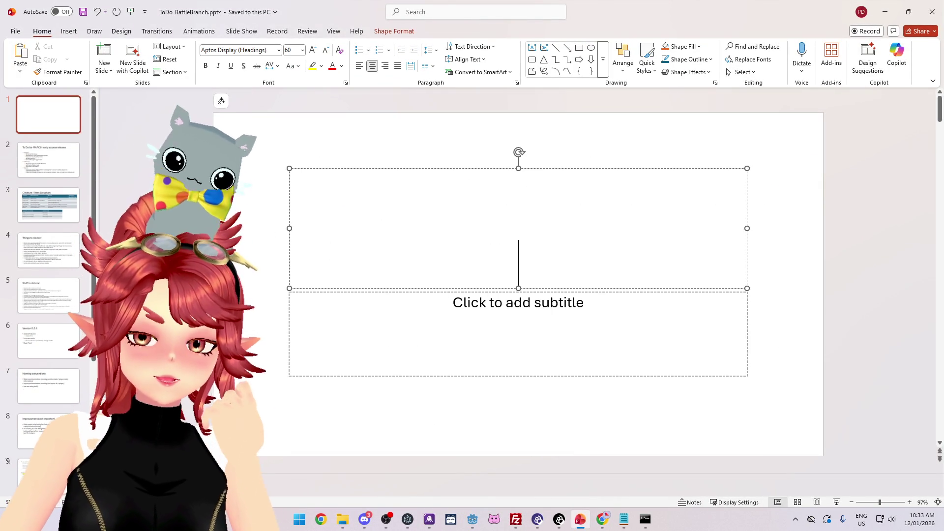
pyautogui.write('slow 1')
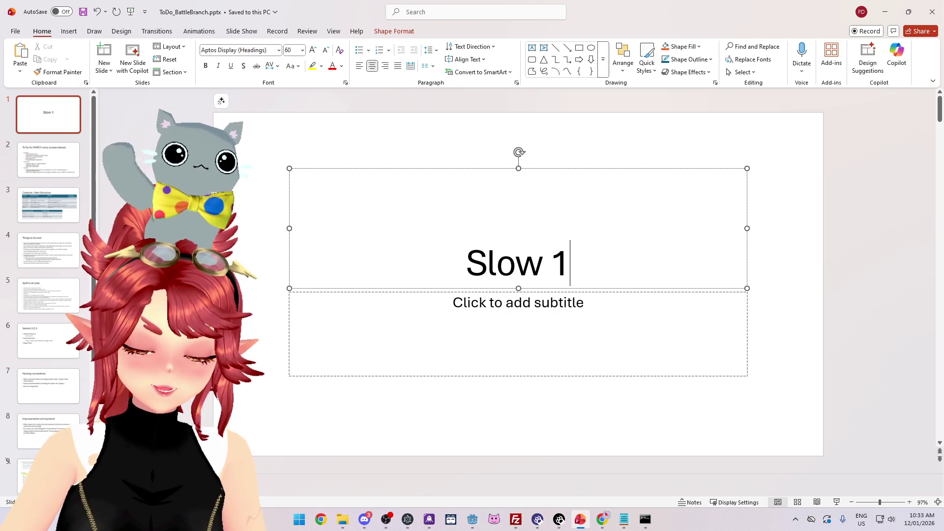
pyautogui.write(' ()')
pyautogui.press('Return')
pyautogui.write('Slow')
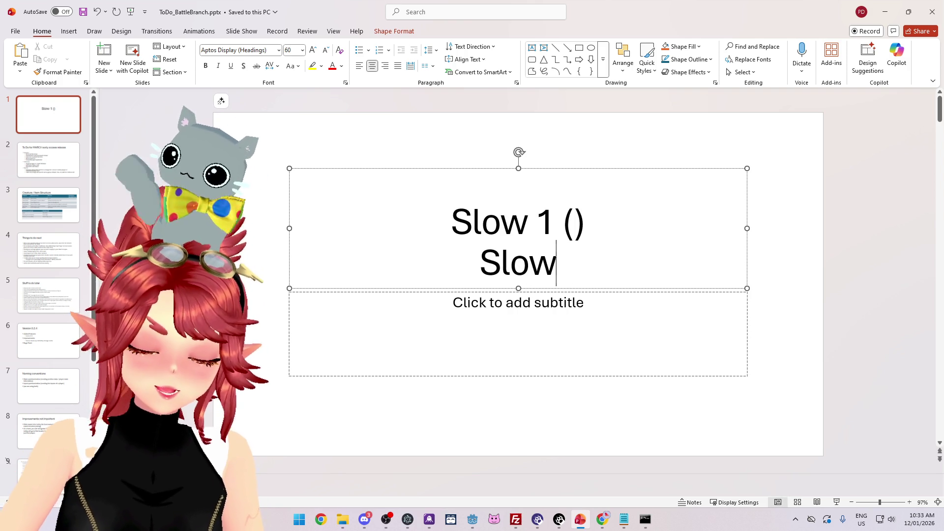
pyautogui.write(' 2()')
pyautogui.press('Left')
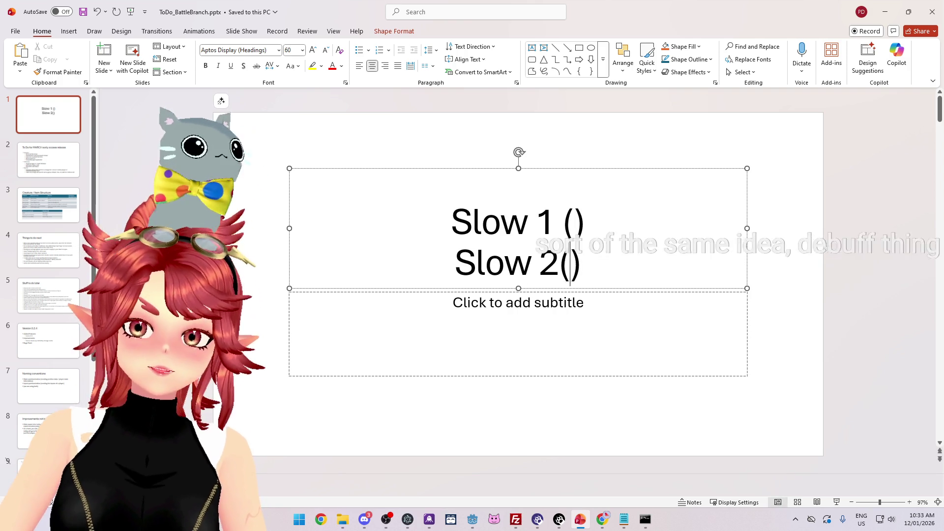
pyautogui.press('Left')
# Fill the brackets with '50% slow' on line 1 and '50% slow) -> timer reset' on line 2.
pyautogui.click(574, 222)
pyautogui.write('50')
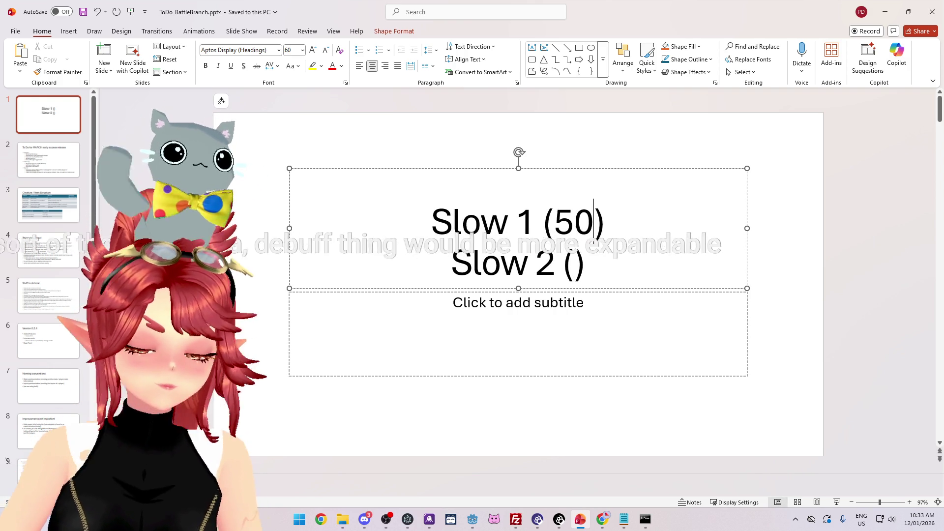
pyautogui.write('% slow')
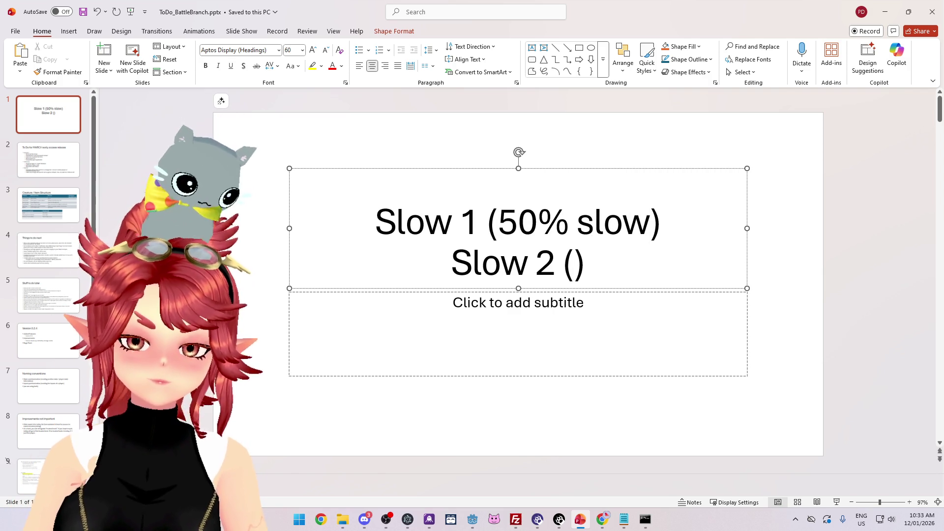
pyautogui.click(574, 263)
pyautogui.write('50')
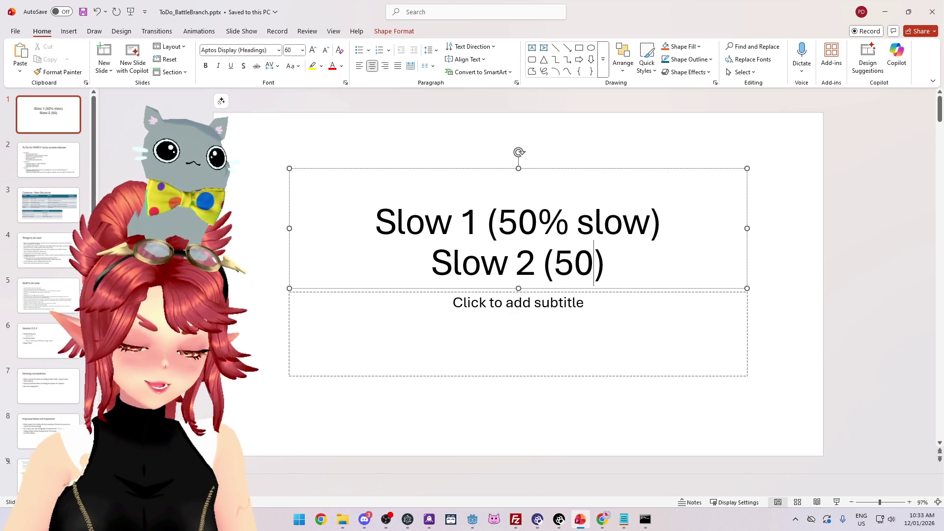
pyautogui.write('% ')
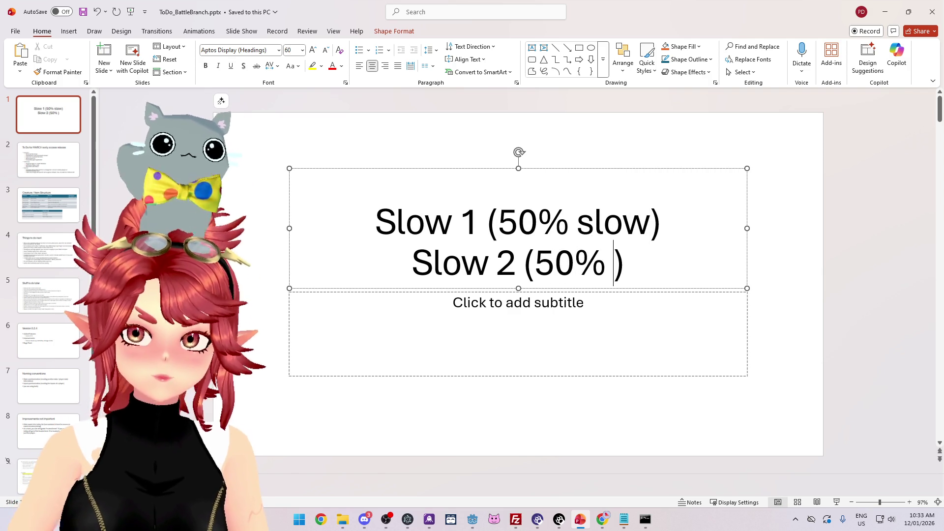
pyautogui.write('slow) ')
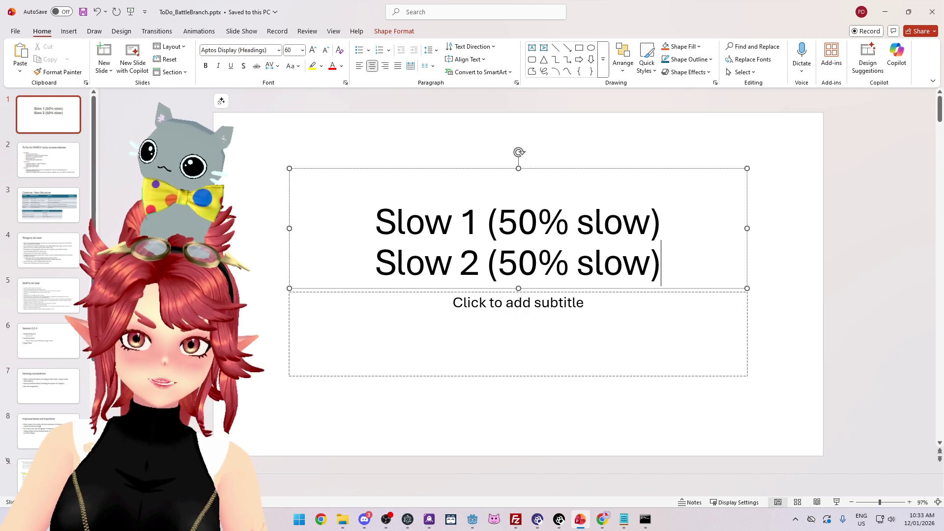
pyautogui.write('-> timer ')
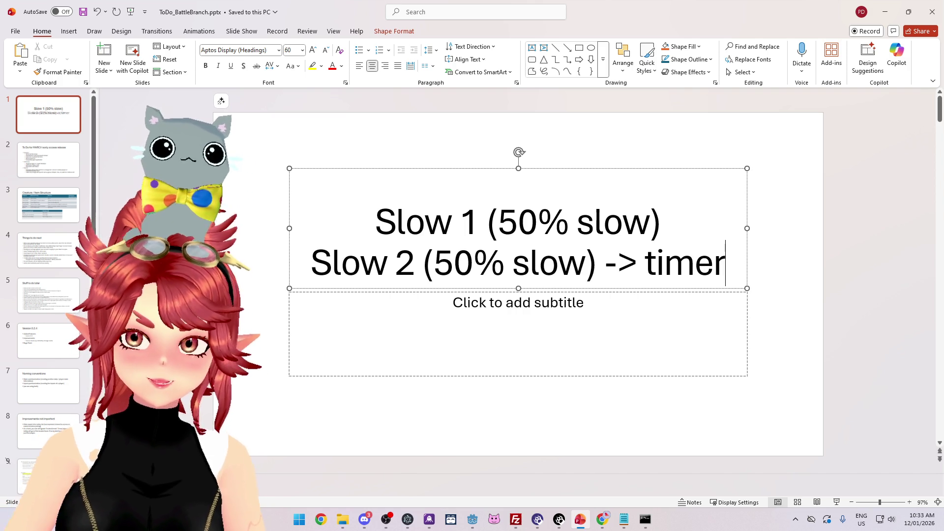
pyautogui.write('reset')
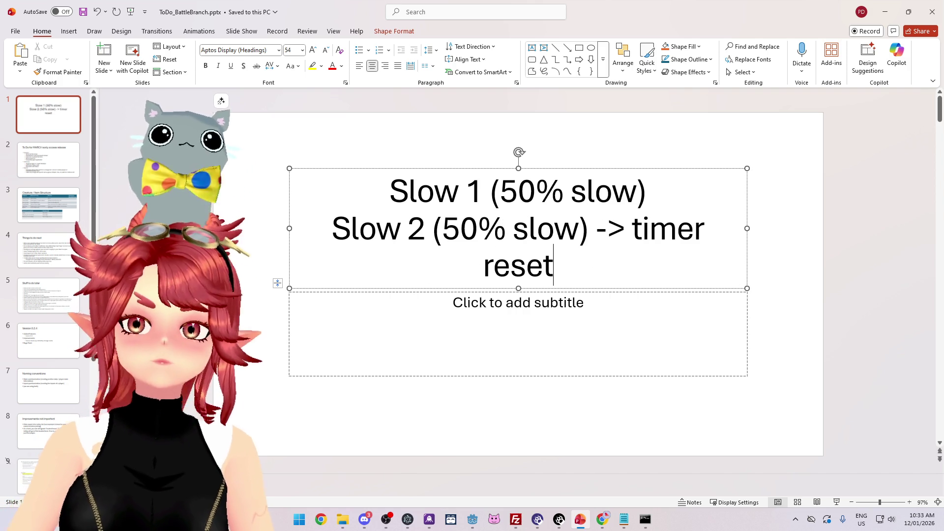
# Delete the empty subtitle placeholder and shrink the title font to fit both lines.
pyautogui.click(445, 376)
pyautogui.press('Delete')
pyautogui.click(484, 266)
pyautogui.click(358, 170)
pyautogui.hotkey('ctrl', '[')
pyautogui.hotkey('ctrl', '[')
pyautogui.hotkey('ctrl', '[')
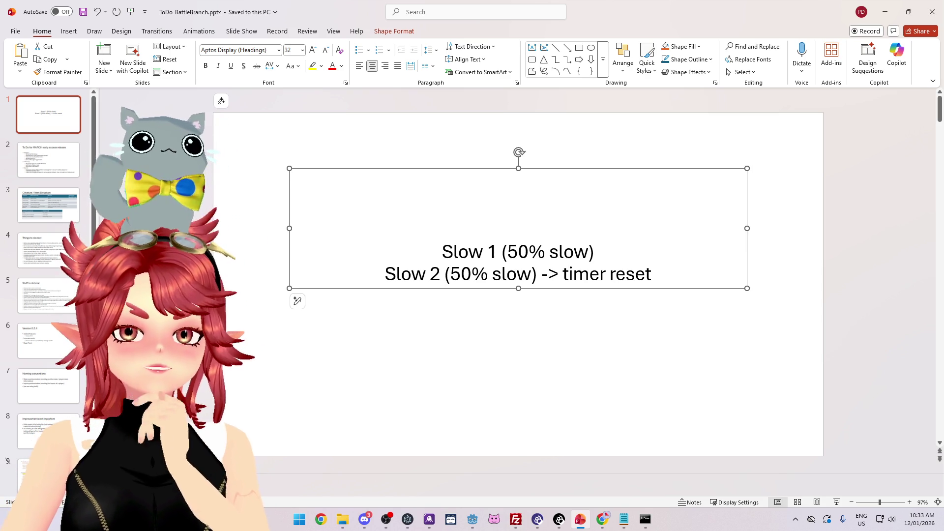
# Change the second line's 50% to 80% slow.
pyautogui.click(532, 274)
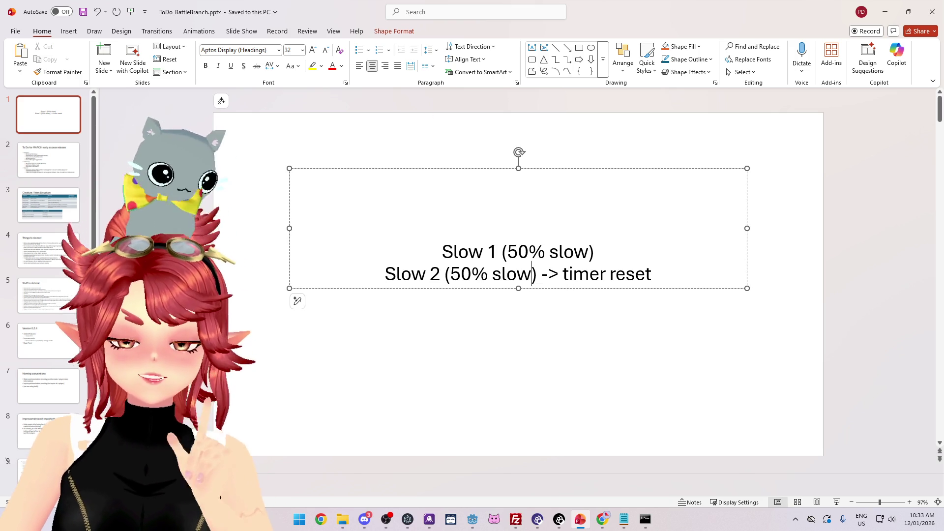
pyautogui.click(449, 274)
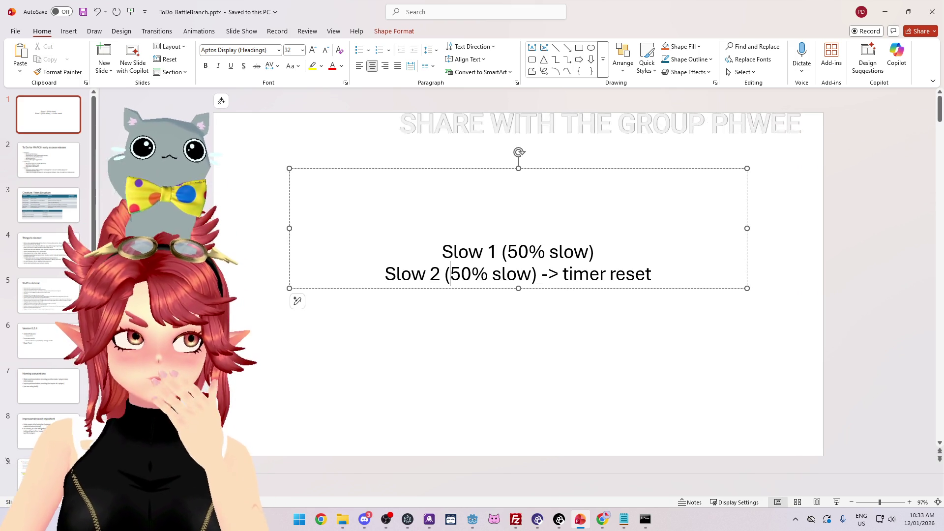
pyautogui.moveTo(450, 273); pyautogui.dragTo(461, 275)
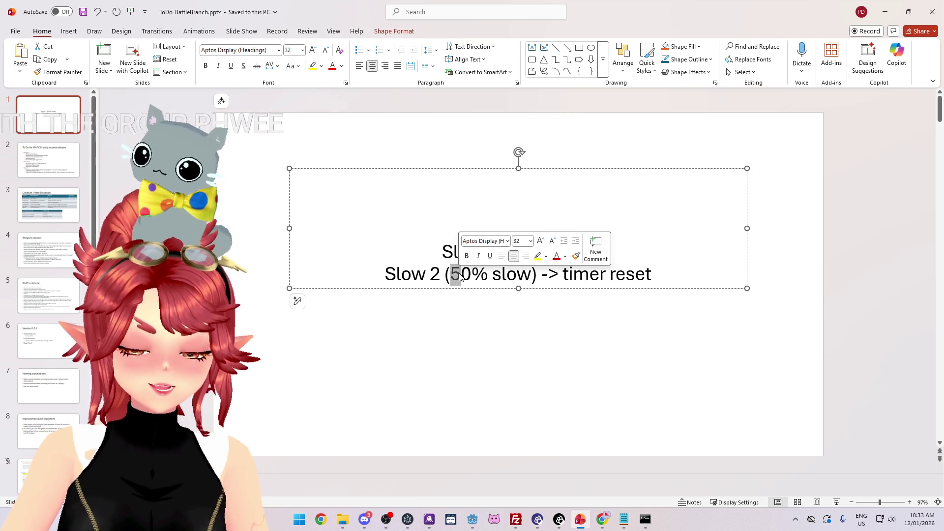
pyautogui.write('8')
# Highlight '50% slow', '80% slow' and '-> timer reset' on both lines to compare them.
pyautogui.click(515, 253)
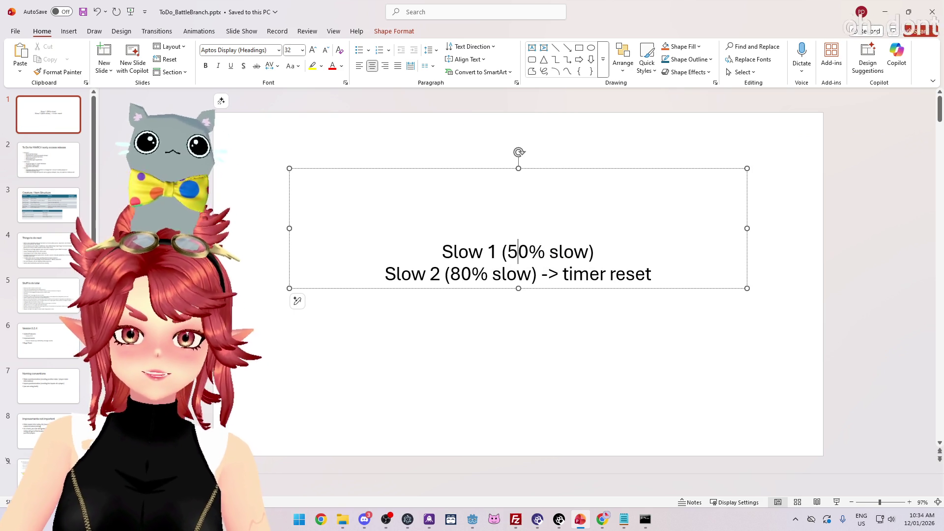
pyautogui.moveTo(588, 253); pyautogui.dragTo(508, 256)
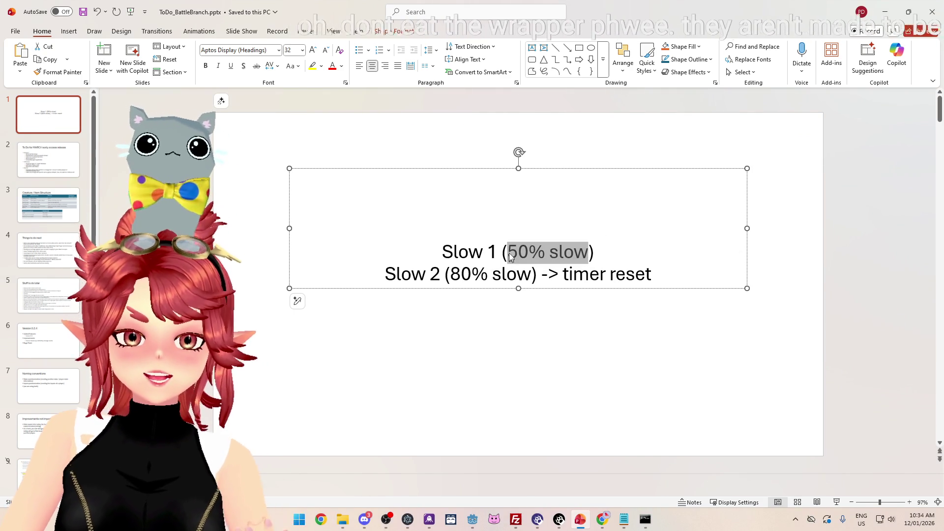
pyautogui.click(551, 253)
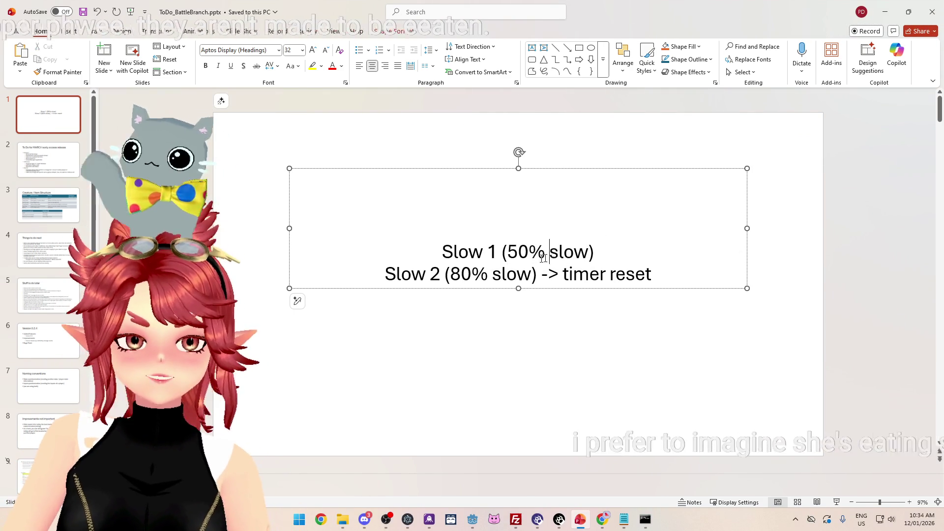
pyautogui.moveTo(588, 252); pyautogui.dragTo(509, 254)
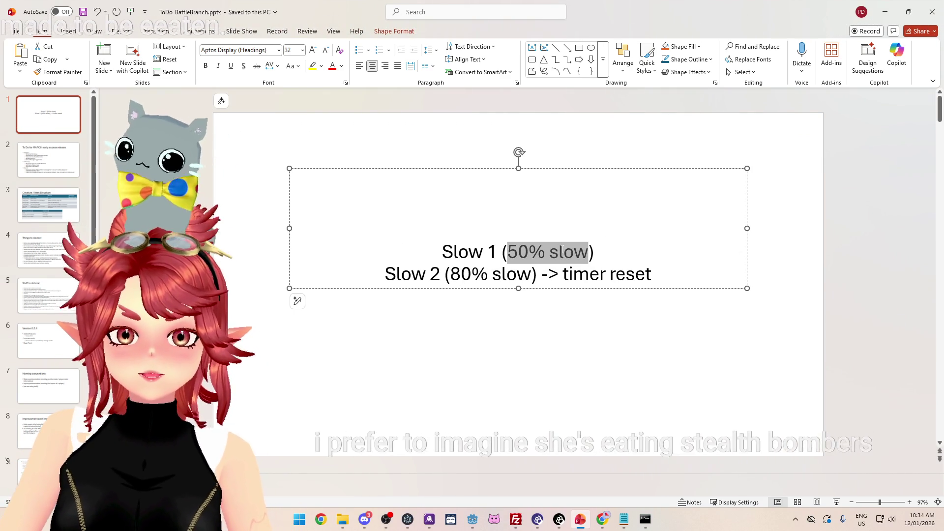
pyautogui.click(471, 271)
pyautogui.moveTo(451, 274); pyautogui.dragTo(532, 274)
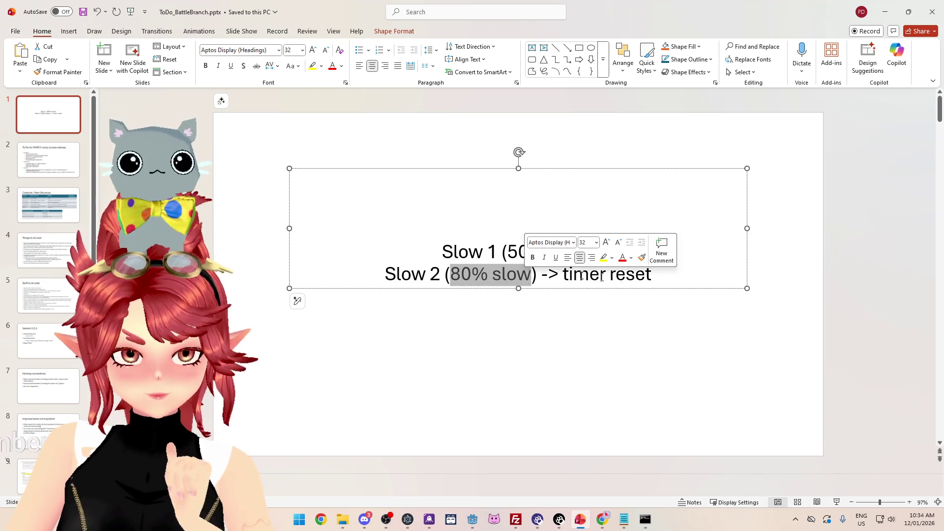
pyautogui.moveTo(652, 274); pyautogui.dragTo(541, 274)
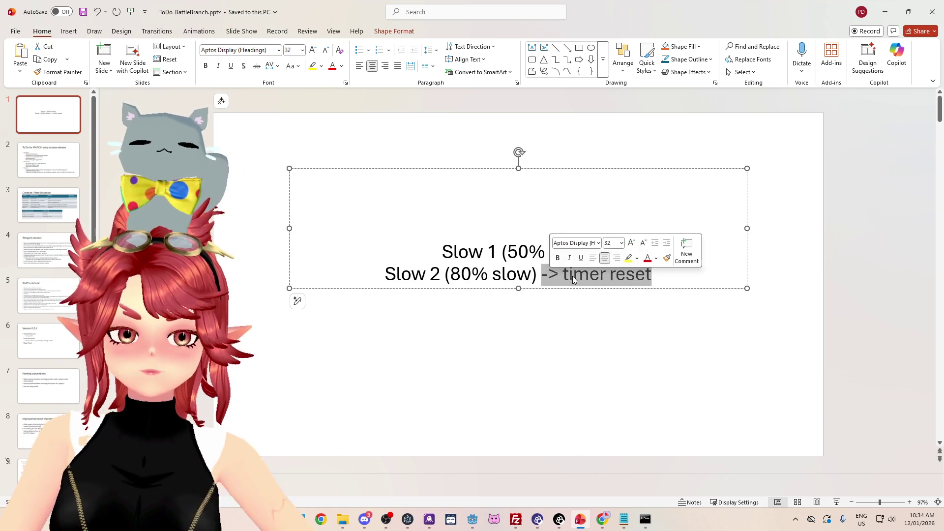
pyautogui.click(573, 274)
pyautogui.moveTo(450, 274); pyautogui.dragTo(531, 274)
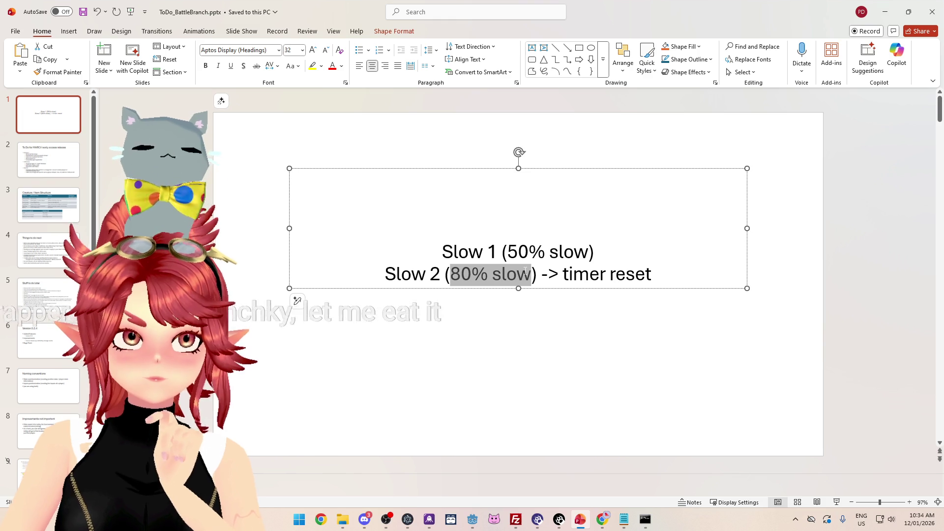
pyautogui.click(492, 276)
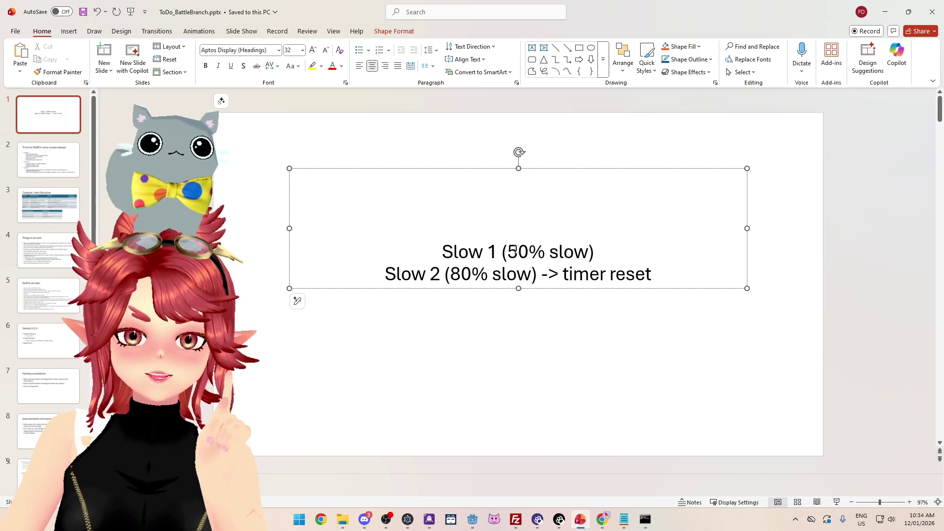
# Replace the 8 on line 2 with 3, making it 30% slow.
pyautogui.moveTo(507, 252); pyautogui.dragTo(589, 252)
pyautogui.moveTo(451, 275); pyautogui.dragTo(461, 275)
pyautogui.write('3')
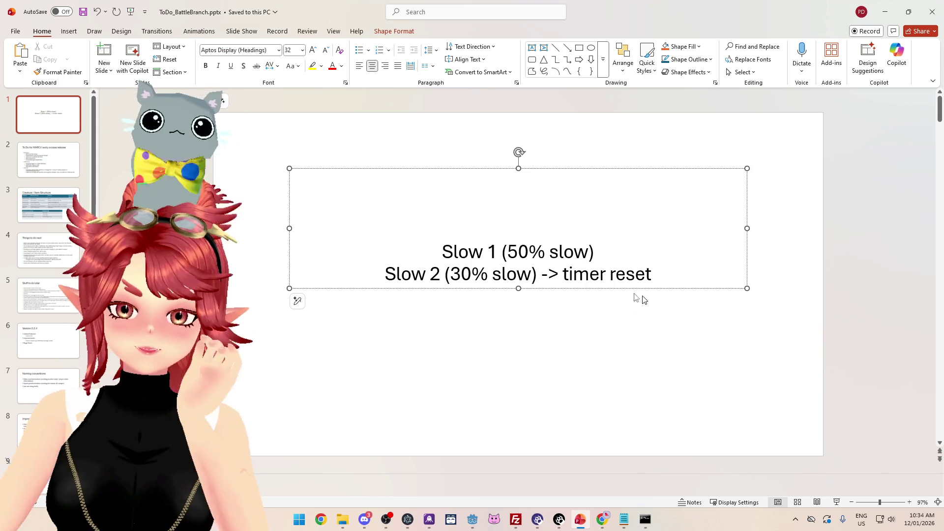
# Add a '2s' duration inside the brackets on both slow lines.
pyautogui.click(589, 252)
pyautogui.write('5')
pyautogui.press('BackSpace')
pyautogui.write('2s')
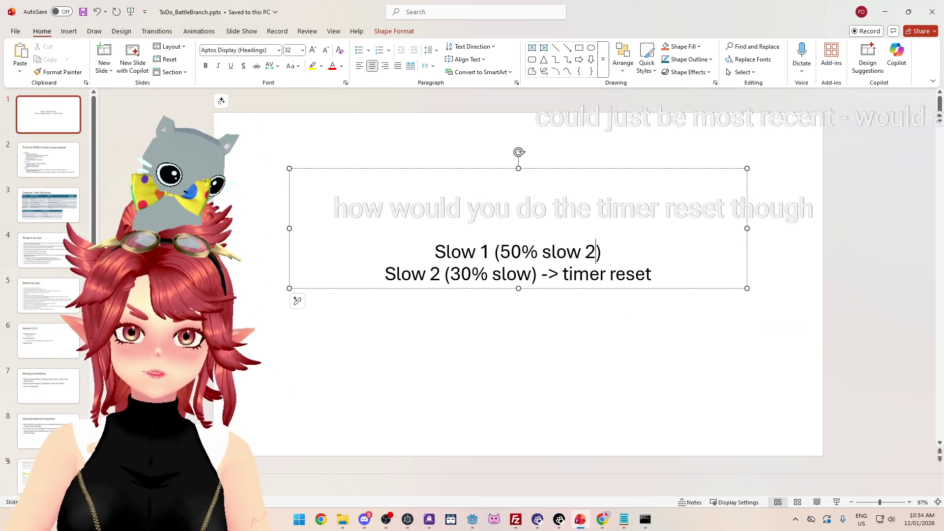
pyautogui.click(536, 274)
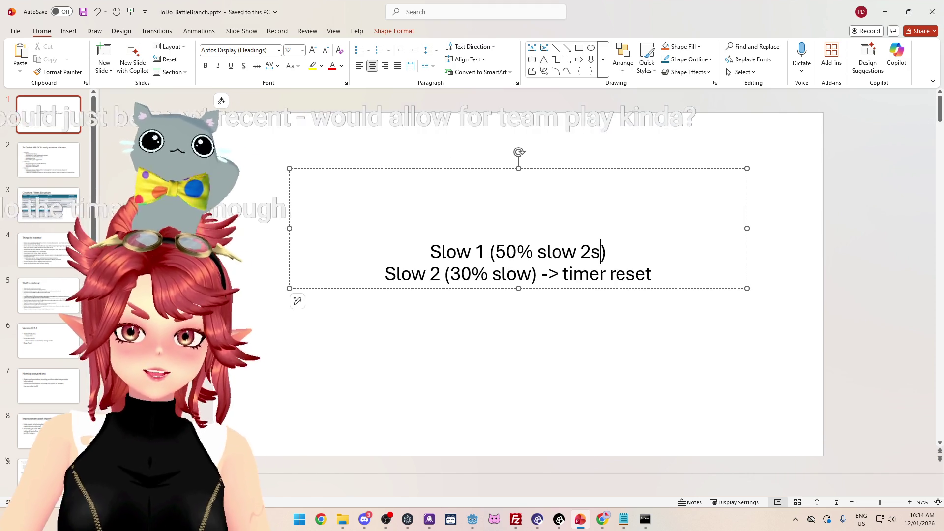
pyautogui.write('2s')
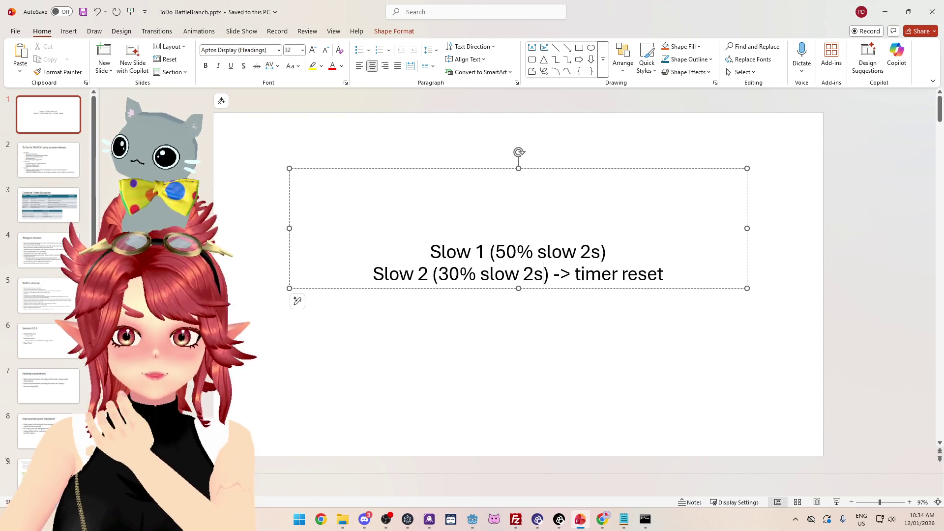
# Review both lines' details and change the first level's 50% to 80% slow.
pyautogui.moveTo(489, 251); pyautogui.dragTo(610, 252)
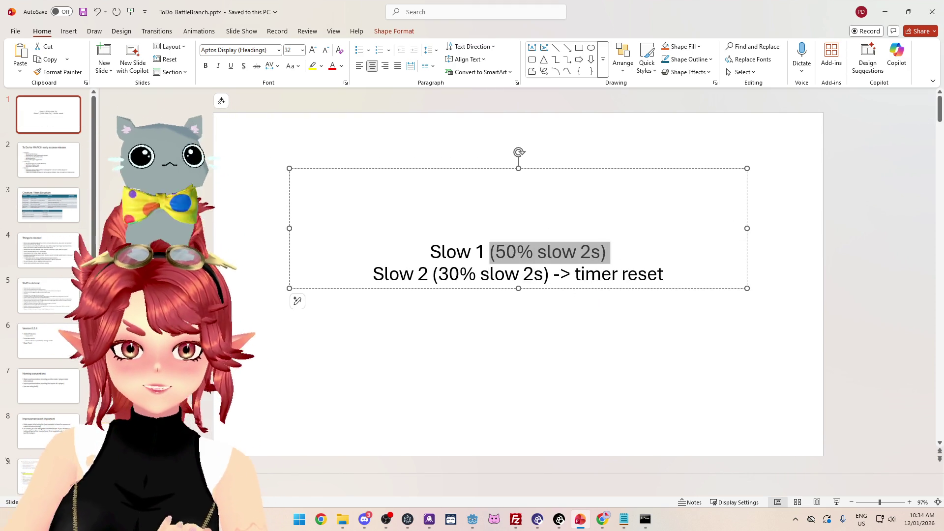
pyautogui.moveTo(418, 274); pyautogui.dragTo(550, 277)
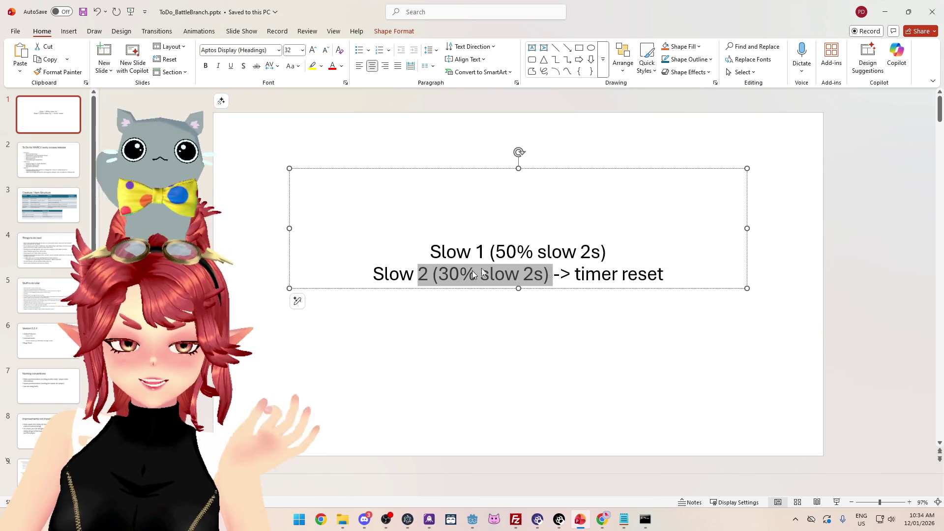
pyautogui.moveTo(495, 252); pyautogui.dragTo(533, 253)
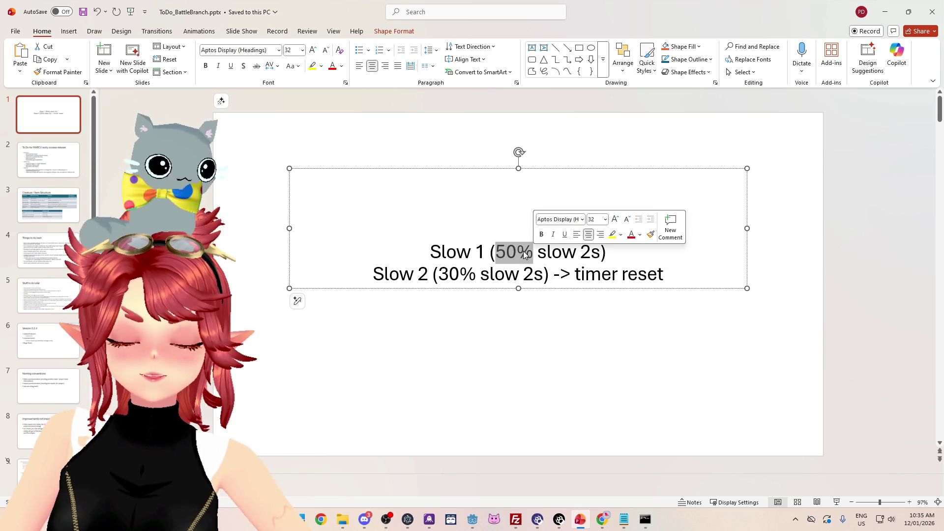
pyautogui.doubleClick(586, 252)
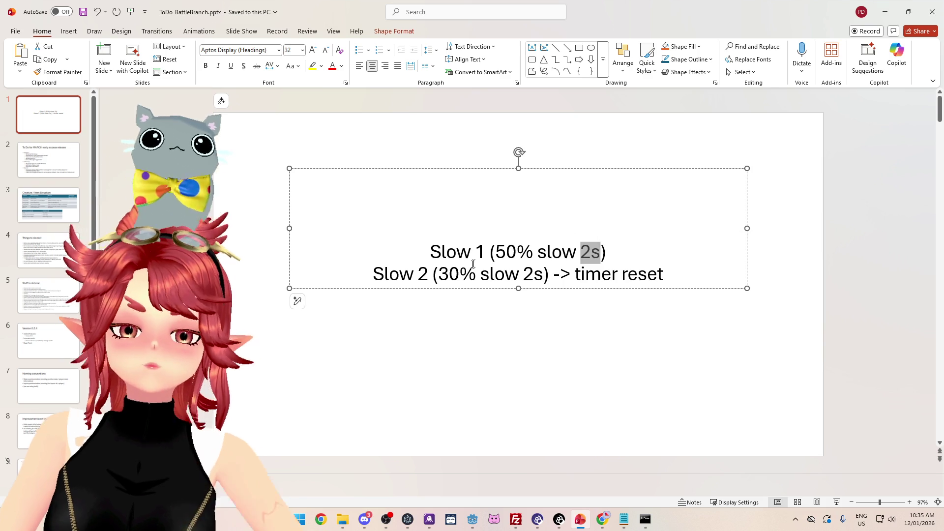
pyautogui.doubleClick(449, 274)
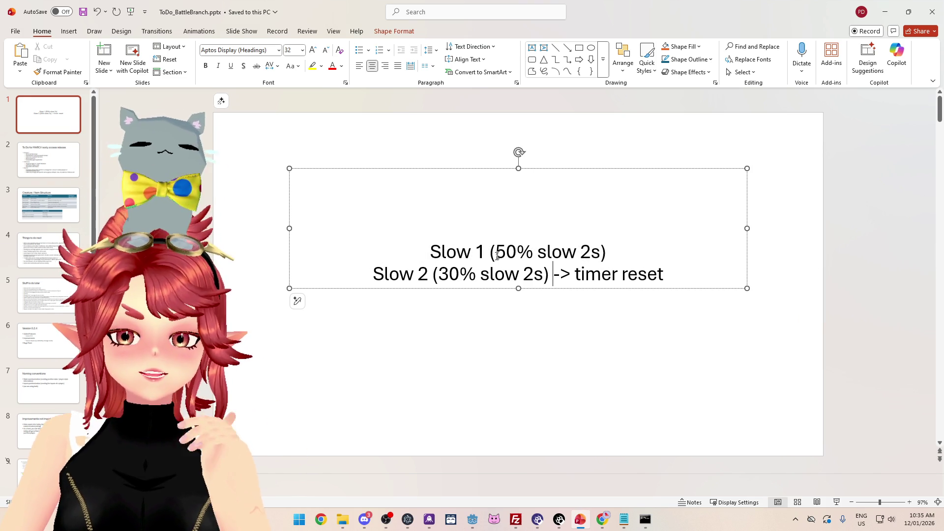
pyautogui.moveTo(500, 252); pyautogui.dragTo(505, 254)
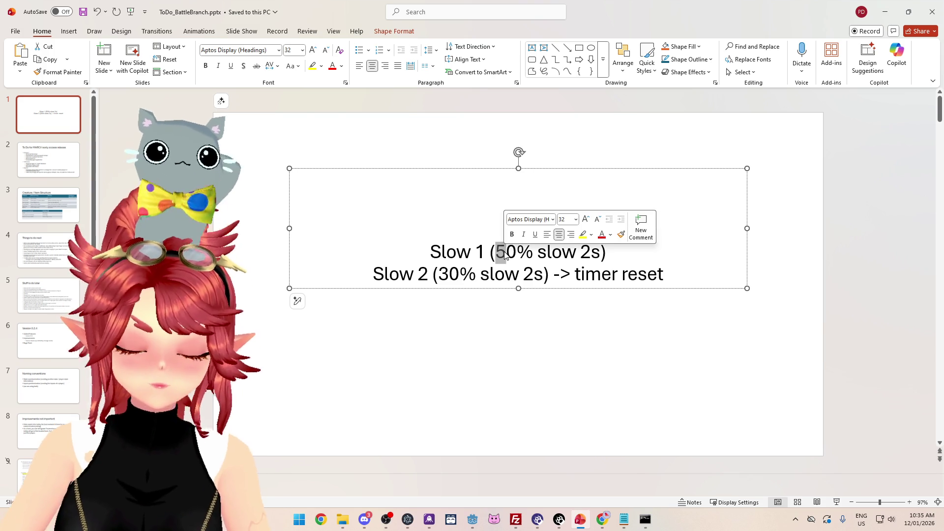
pyautogui.write('8')
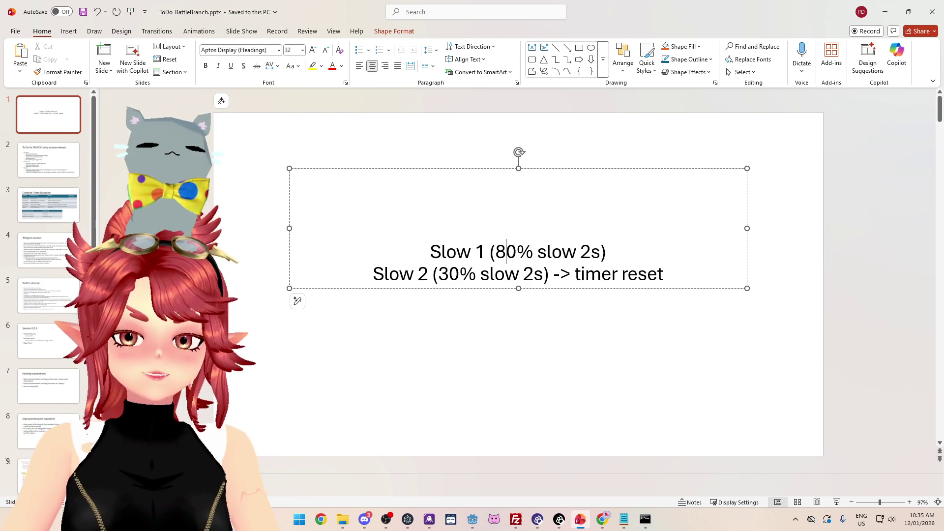
# Check the '80% slow 2s' and '30% slow 2s' text, leaving 30% unchanged.
pyautogui.moveTo(439, 275); pyautogui.dragTo(452, 275)
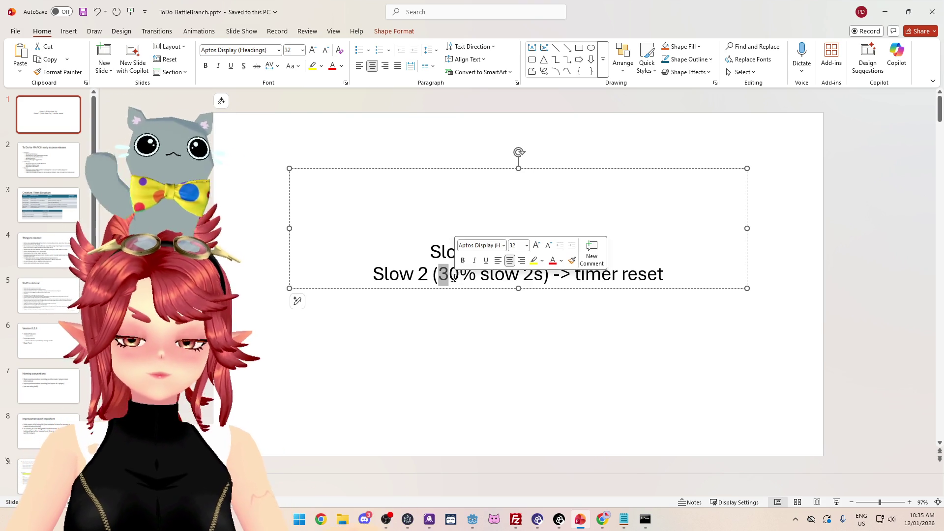
pyautogui.click(638, 274)
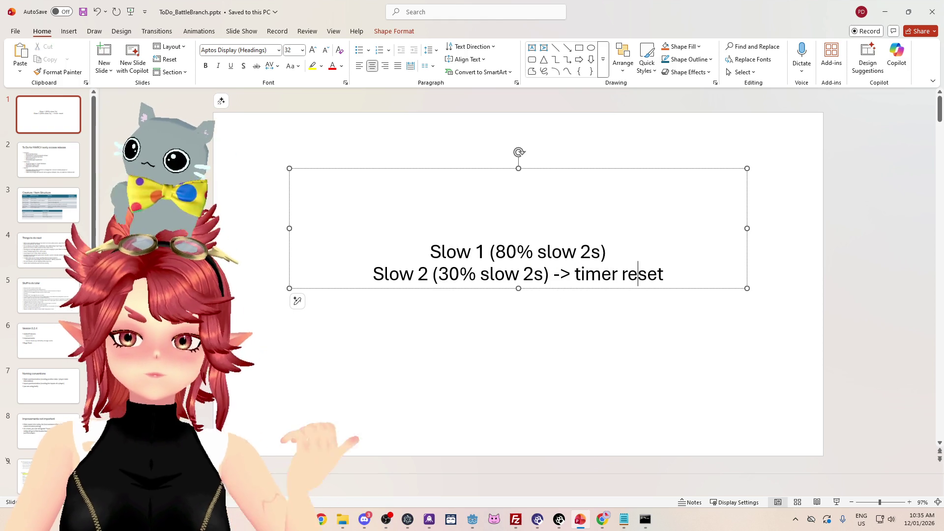
pyautogui.moveTo(495, 252); pyautogui.dragTo(595, 250)
pyautogui.moveTo(495, 251); pyautogui.dragTo(579, 253)
pyautogui.moveTo(439, 274)
pyautogui.mouseDown()
pyautogui.moveTo(529, 268)
pyautogui.moveTo(581, 252)
pyautogui.mouseUp()
pyautogui.click(516, 254)
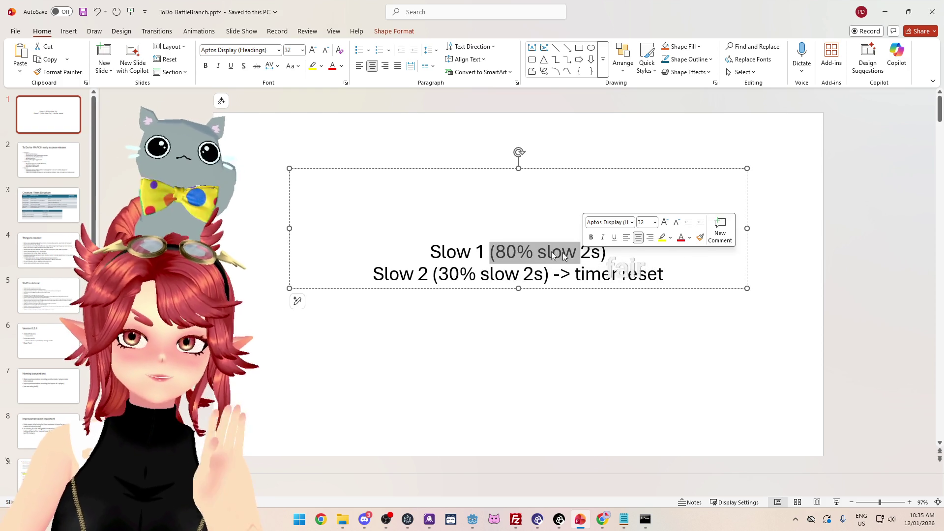
pyautogui.click(506, 253)
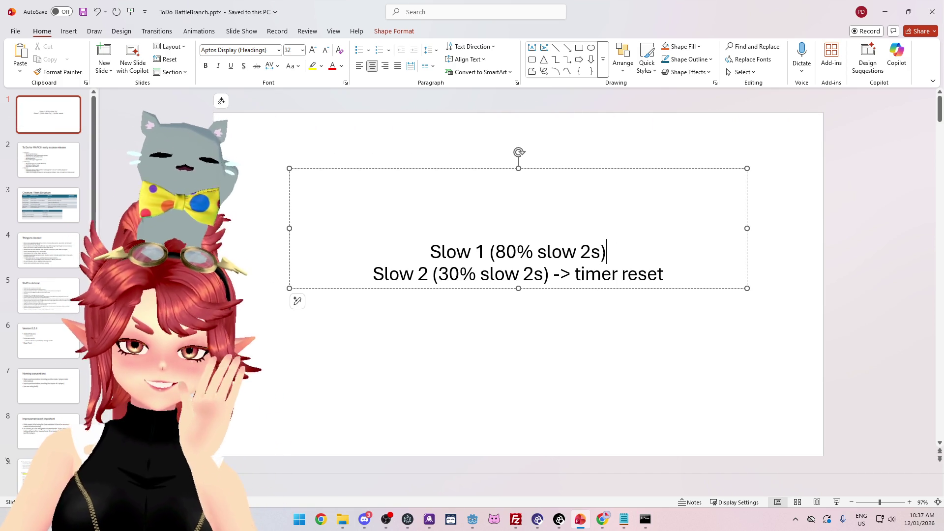
# Save ToDo_BattleBranch.pptx and return to the player.gd script in Godot.
pyautogui.moveTo(430, 252); pyautogui.dragTo(606, 251)
pyautogui.moveTo(418, 274); pyautogui.dragTo(535, 276)
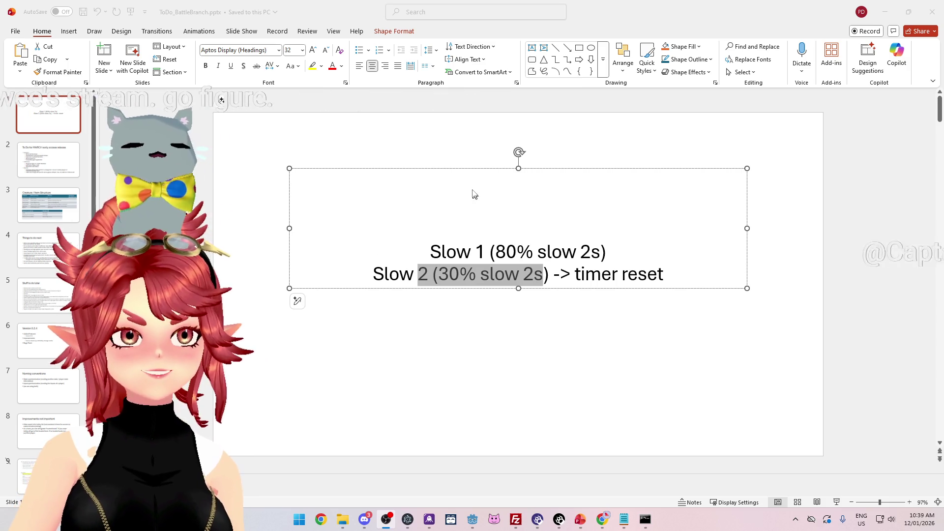
pyautogui.hotkey('ctrl', 's')
pyautogui.click(536, 239)
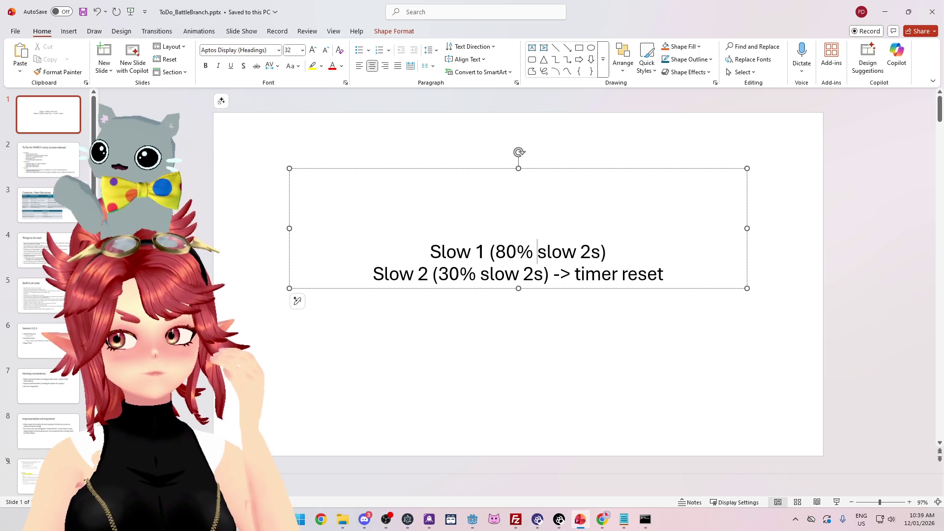
pyautogui.click(473, 527)
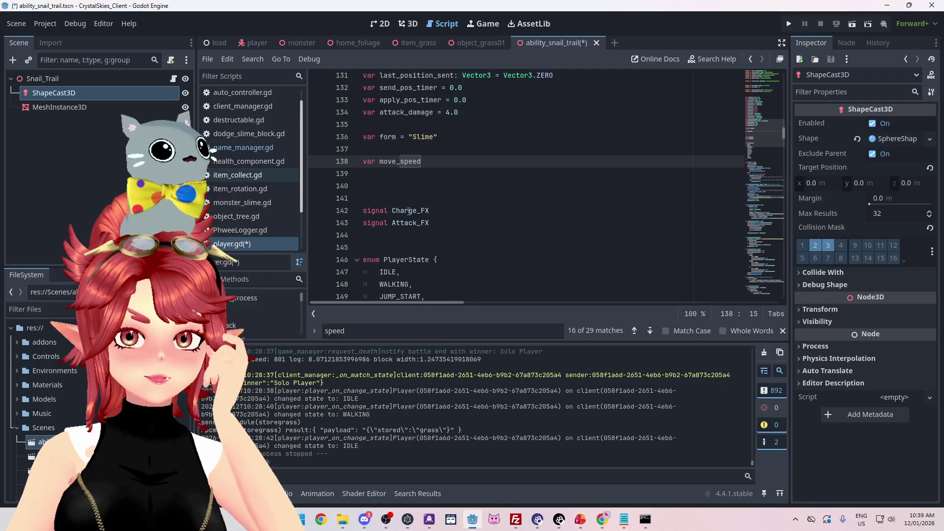
# Insert a '#status effects' comment line above the move_speed declaration in player.gd.
pyautogui.click(405, 161)
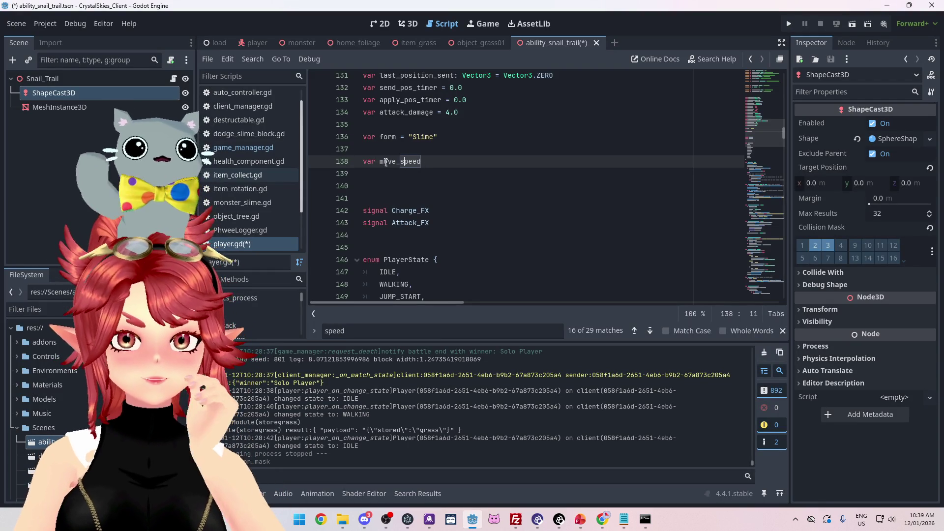
pyautogui.click(386, 153)
pyautogui.press('Return')
pyautogui.write('//')
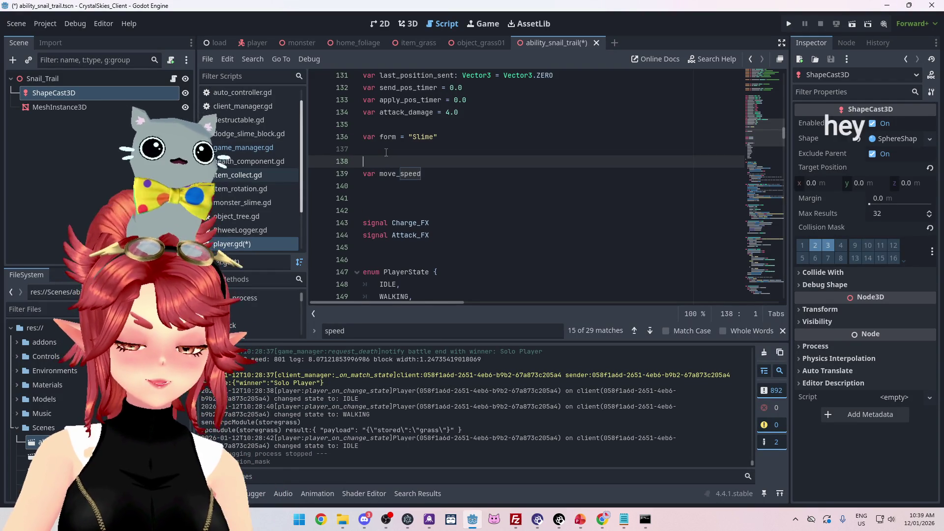
pyautogui.write('d')
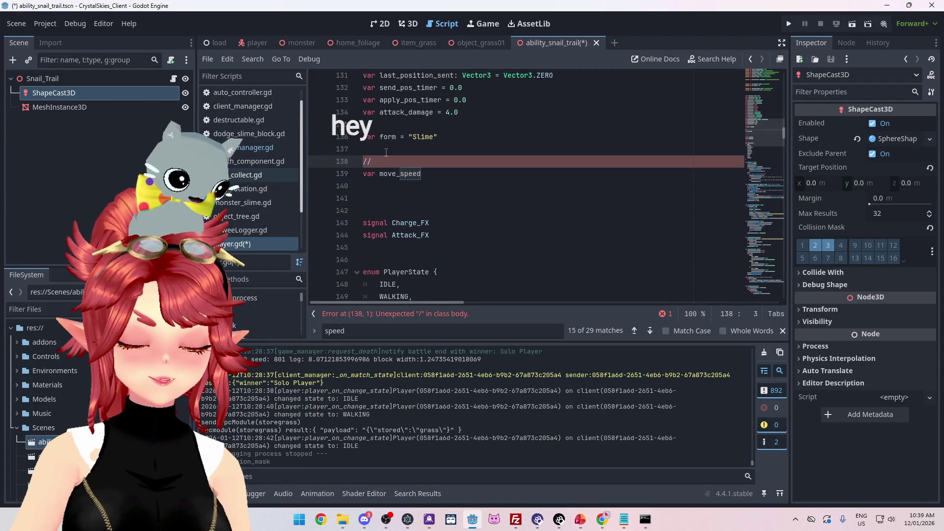
pyautogui.press('BackSpace')
pyautogui.press('BackSpace')
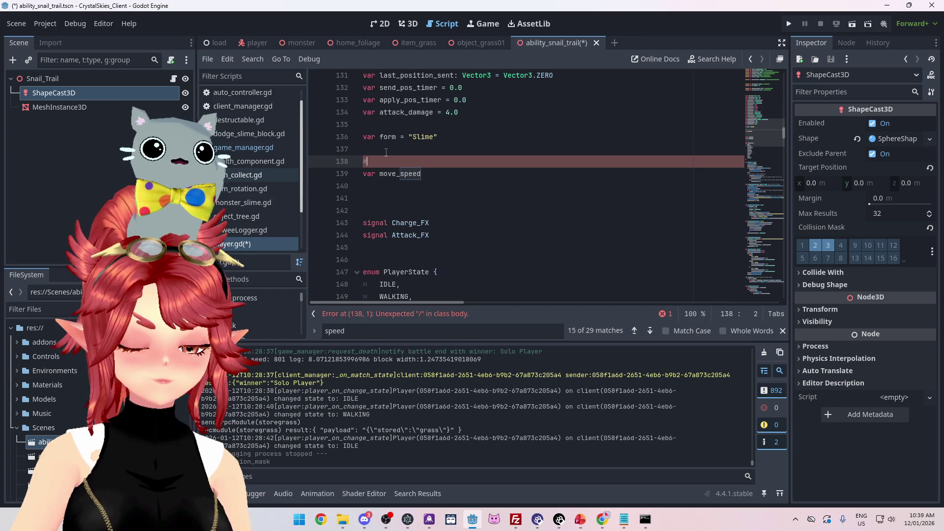
pyautogui.write('debu')
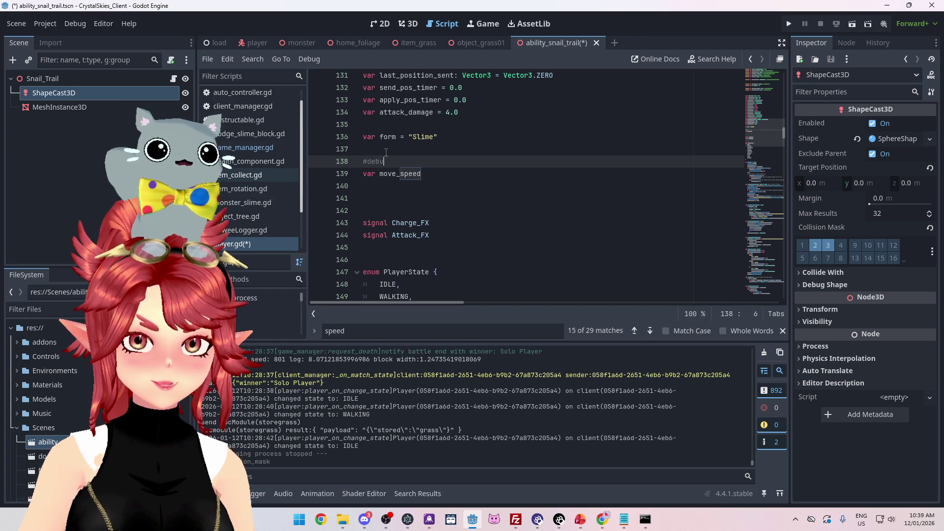
pyautogui.press('BackSpace')
pyautogui.write('#status effects')
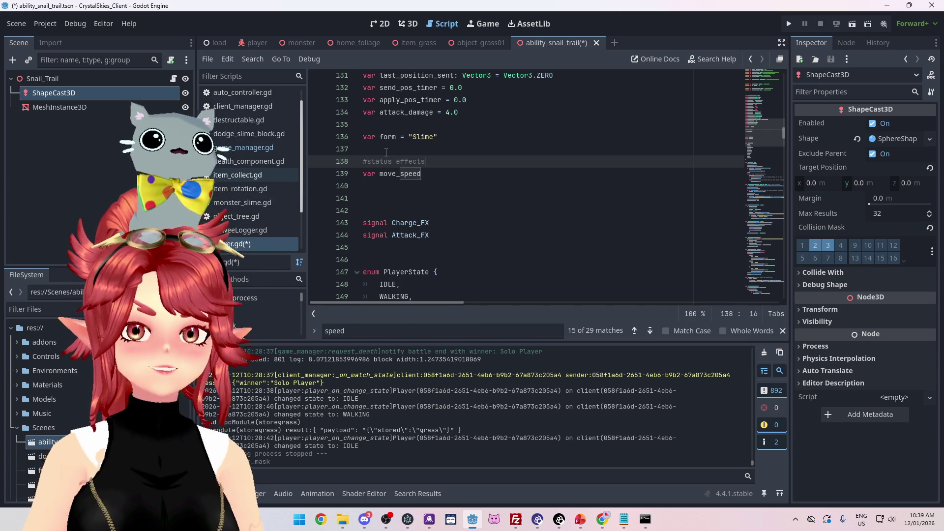
pyautogui.moveTo(387, 152); pyautogui.dragTo(392, 161)
pyautogui.write('low_20')
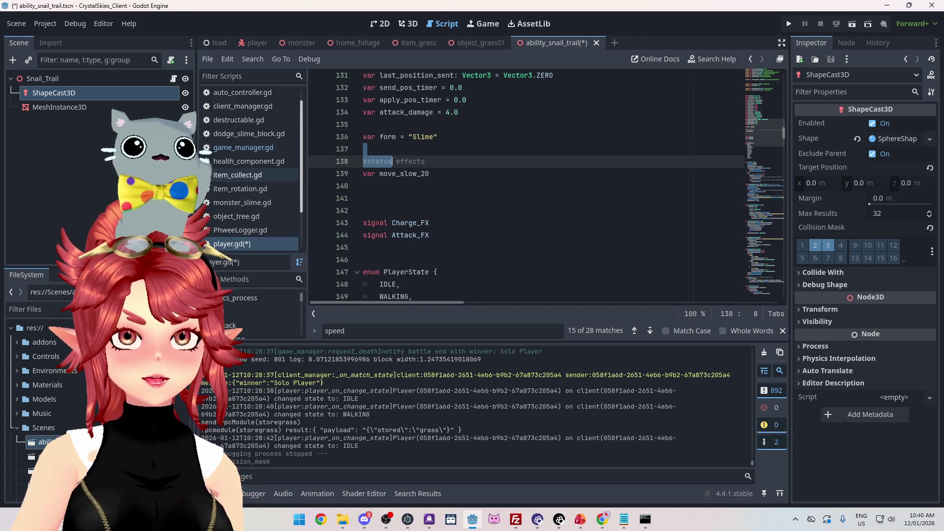
pyautogui.hotkey('alt', 'Tab')
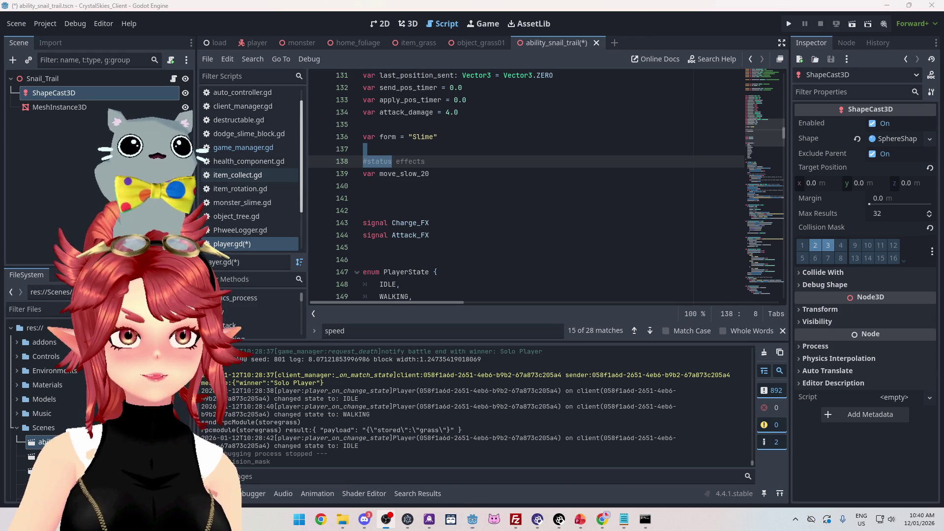
# Select and review the move_slow_20 variable name below the comment.
pyautogui.click(444, 163)
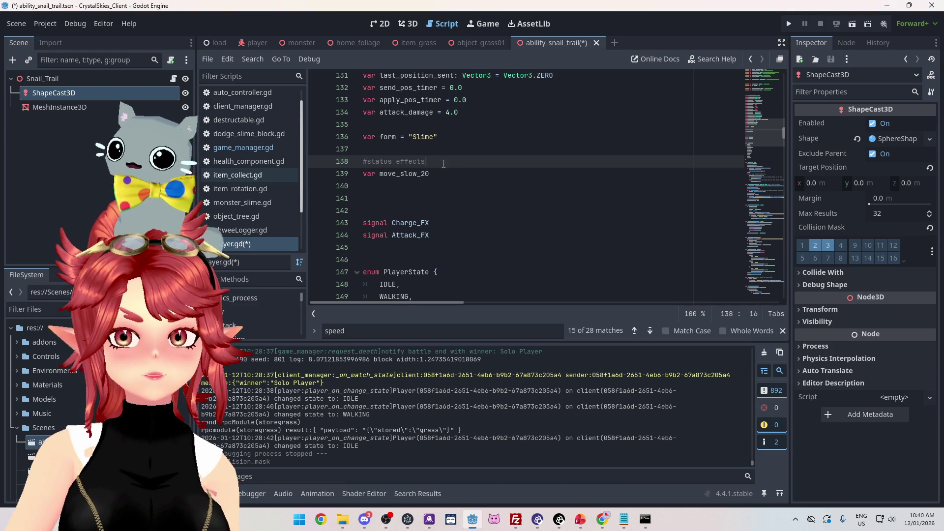
pyautogui.moveTo(444, 173)
pyautogui.mouseDown()
pyautogui.moveTo(389, 165)
pyautogui.moveTo(371, 175)
pyautogui.mouseUp()
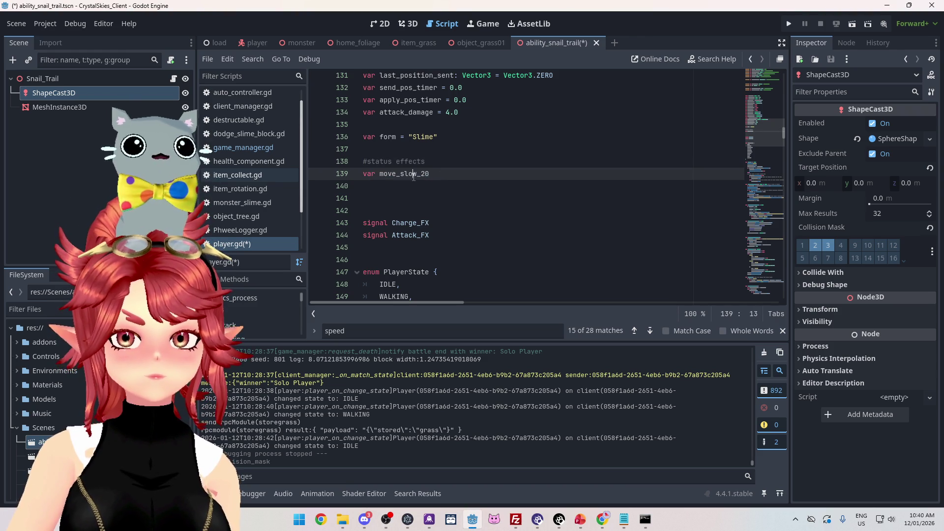
pyautogui.moveTo(430, 174)
pyautogui.mouseDown()
pyautogui.moveTo(366, 162)
pyautogui.moveTo(364, 175)
pyautogui.moveTo(393, 174)
pyautogui.mouseUp()
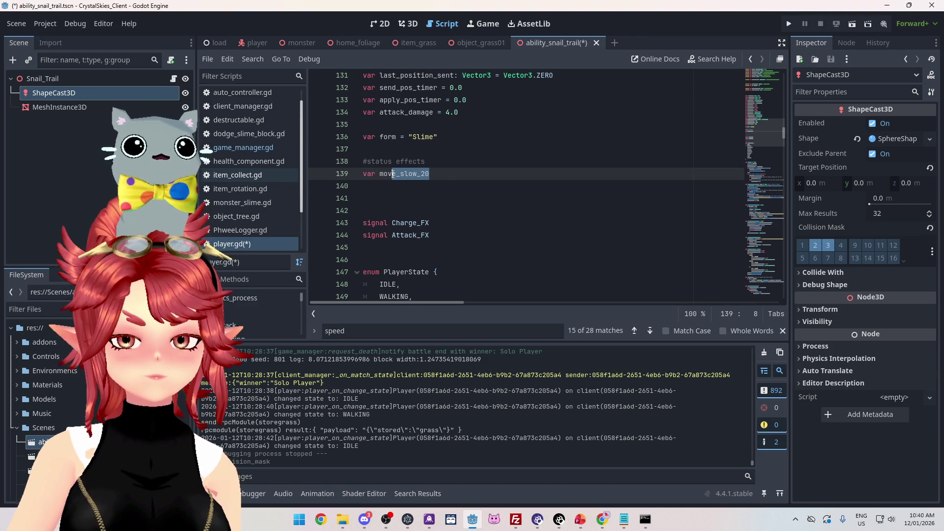
pyautogui.click(417, 174)
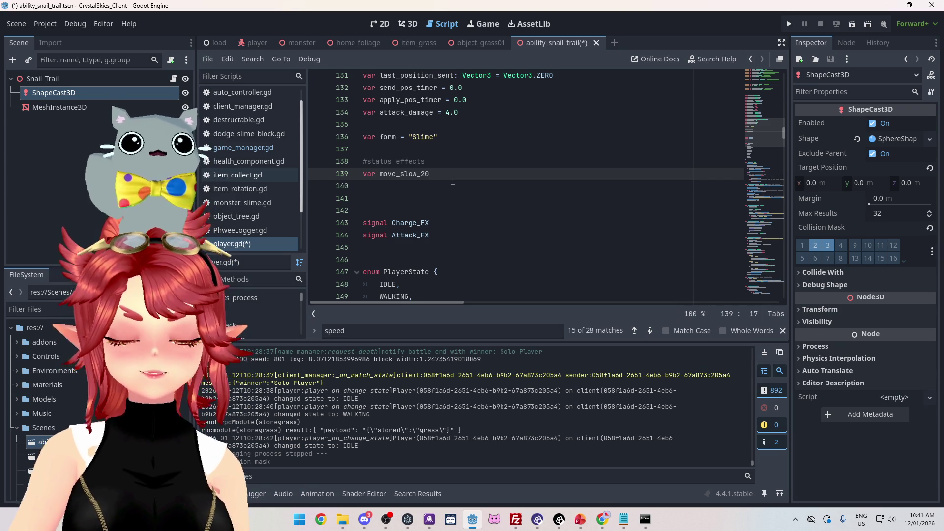
# Type move_slow_20 as bool, add 'var move_slow_50: bool', then open the player scene.
pyautogui.write(':bool')
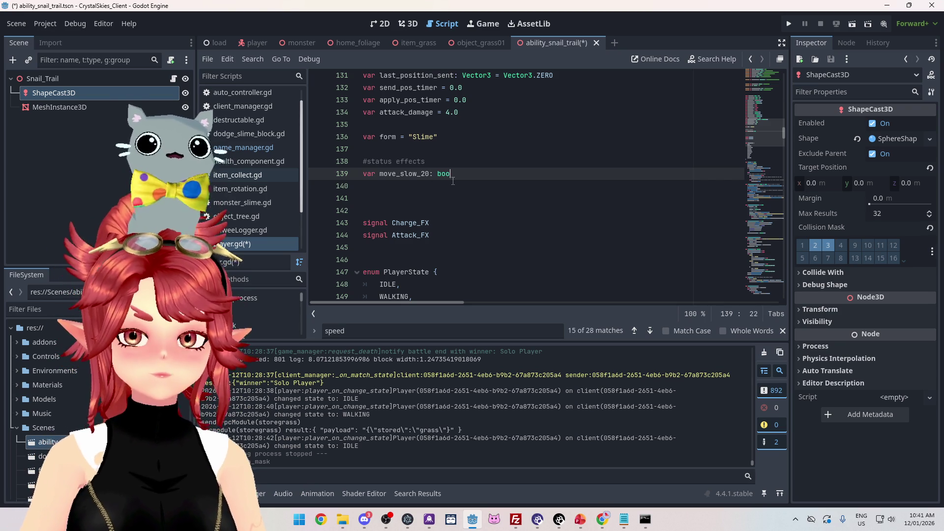
pyautogui.press('Return')
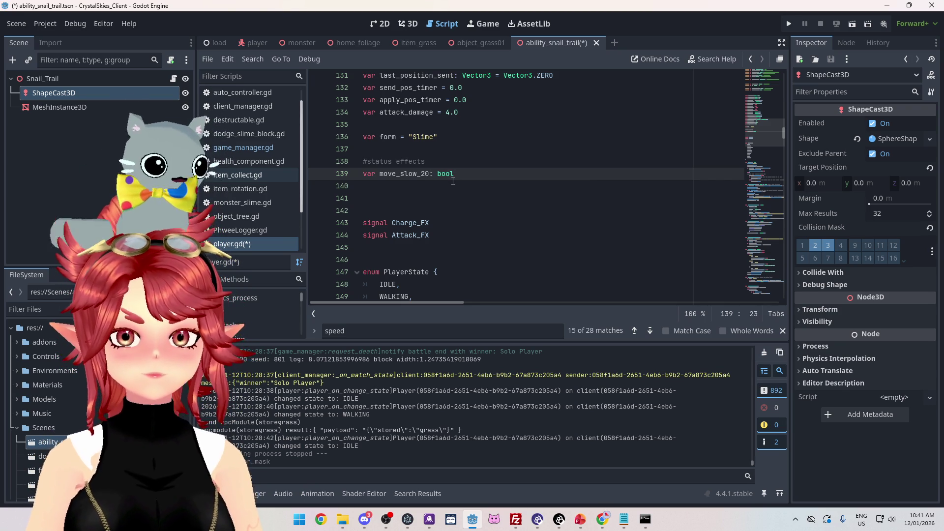
pyautogui.press('Return')
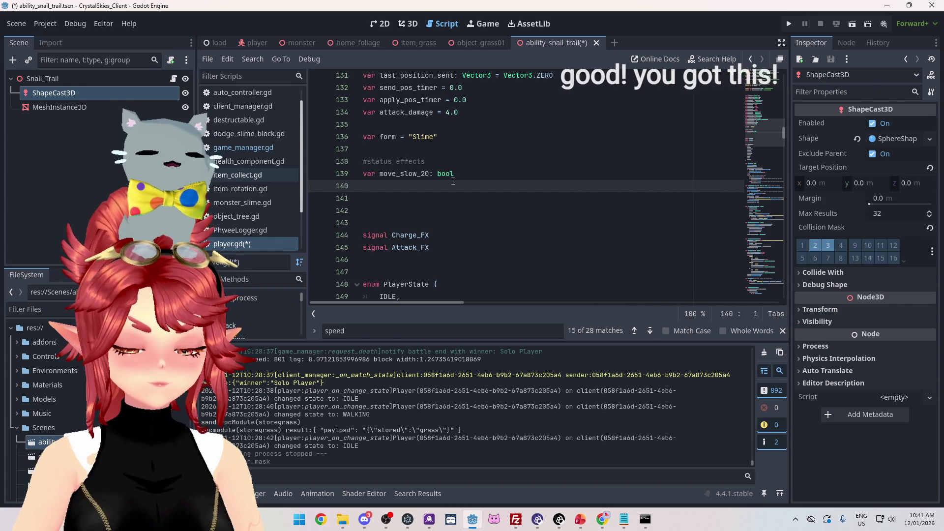
pyautogui.write('var move_slow_50')
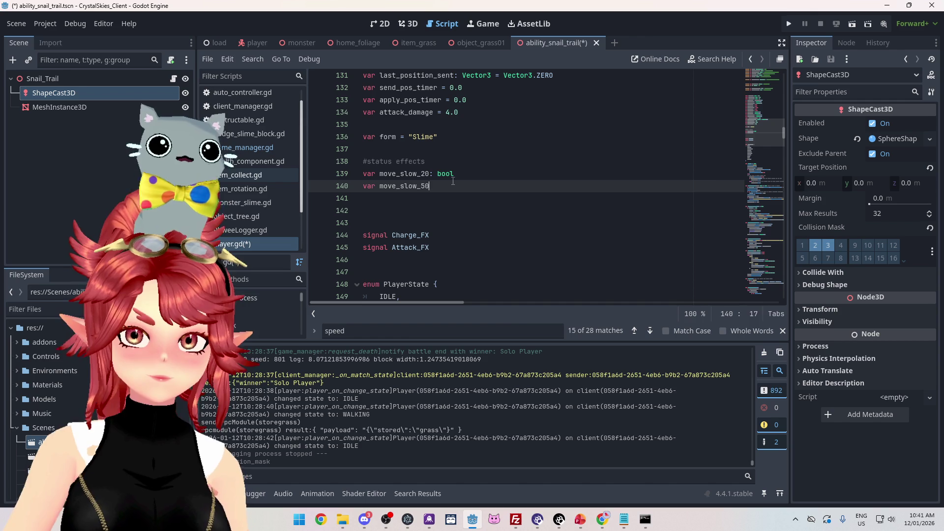
pyautogui.write(': bool')
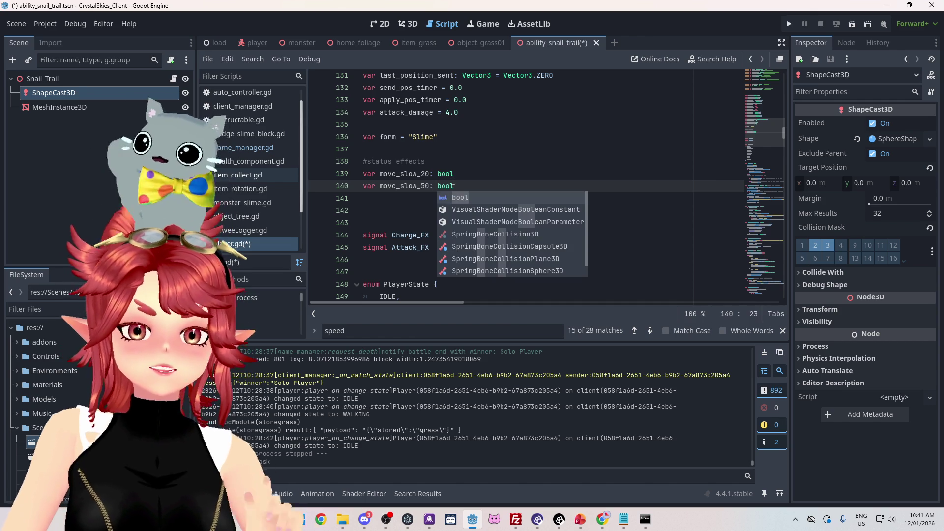
pyautogui.click(471, 174)
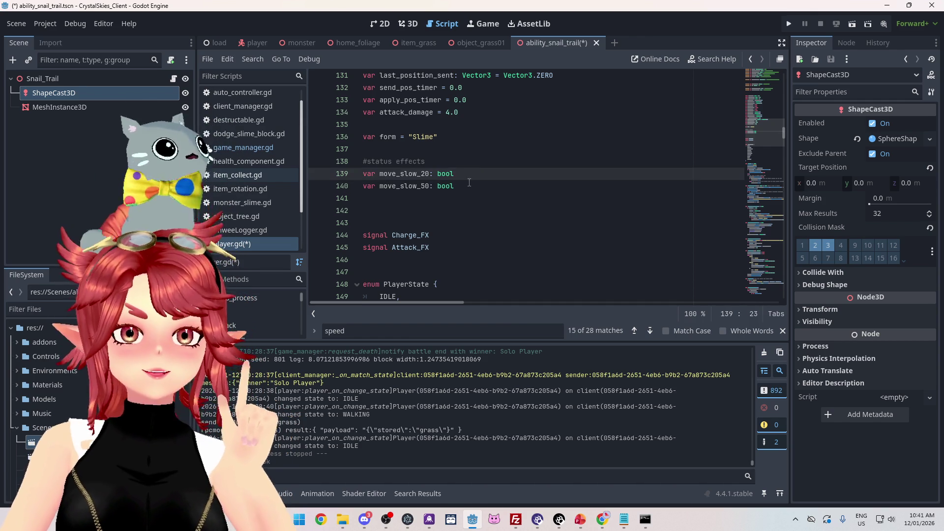
pyautogui.click(258, 43)
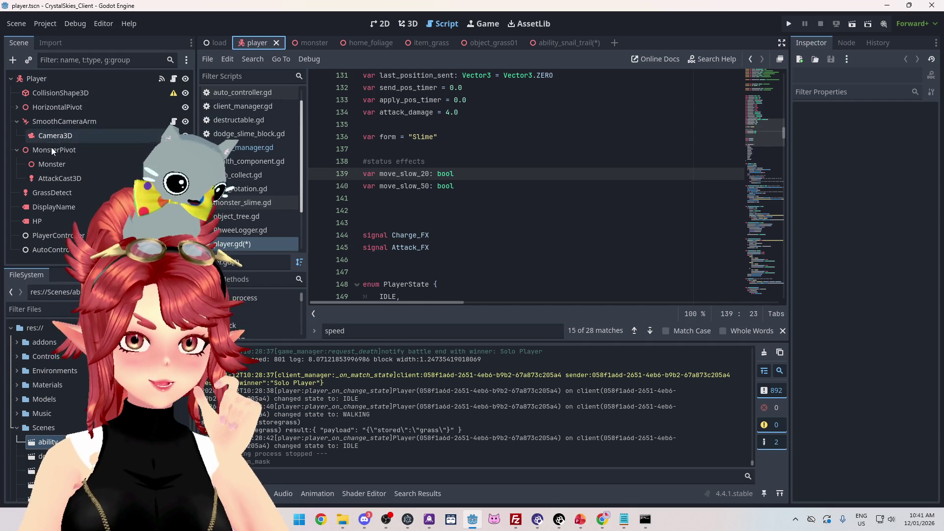
# Add a plain Node child named Status_Effect_Timer under the Player node.
pyautogui.rightClick(41, 79)
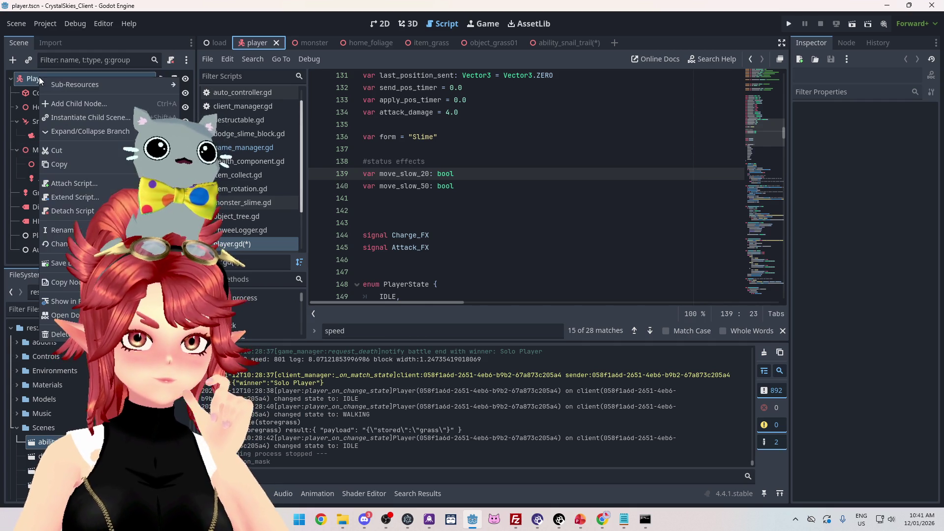
pyautogui.click(64, 104)
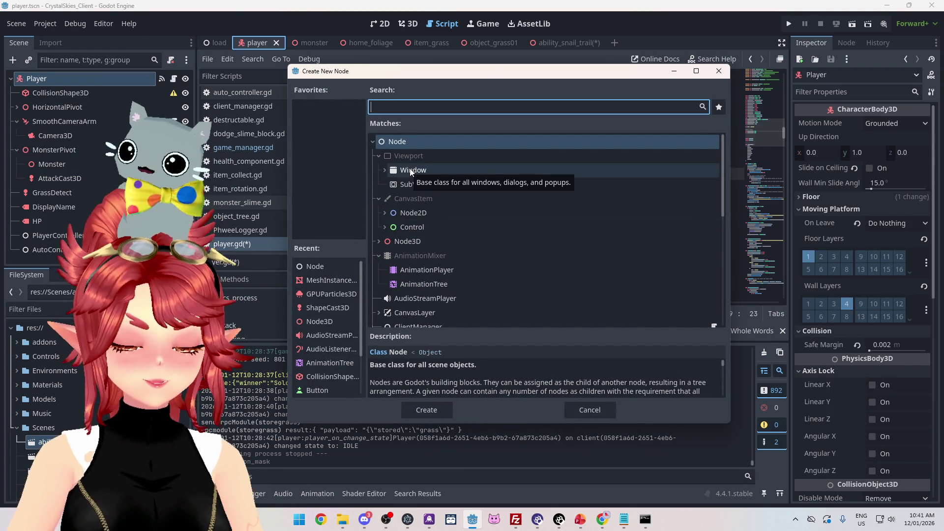
pyautogui.doubleClick(397, 141)
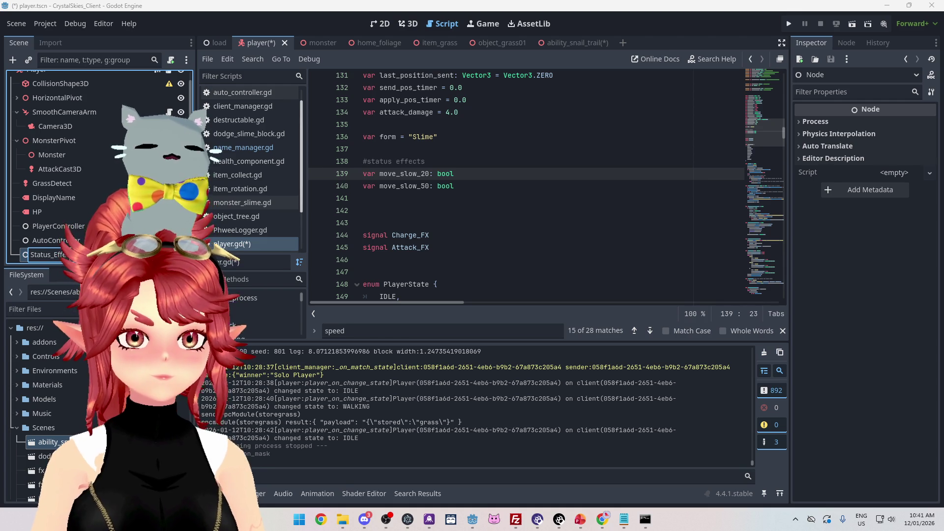
pyautogui.press('Return')
pyautogui.click(402, 208)
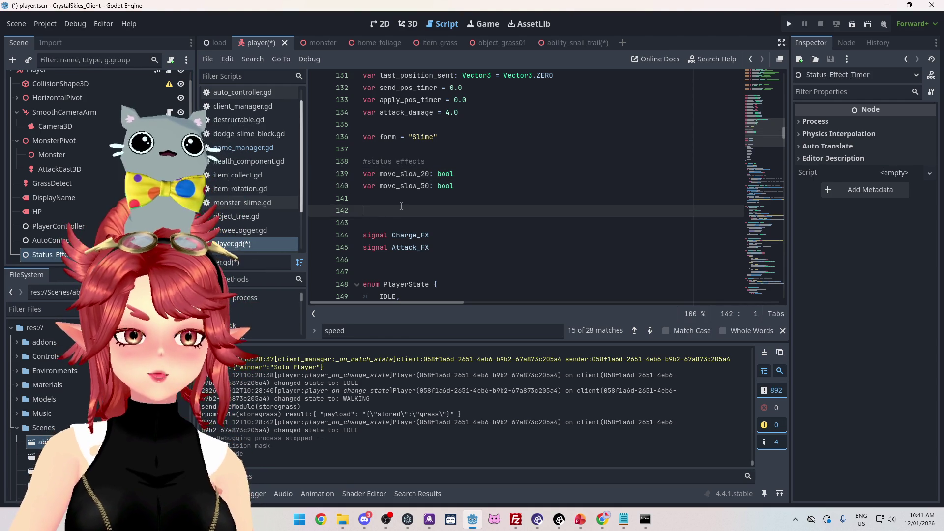
pyautogui.click(403, 201)
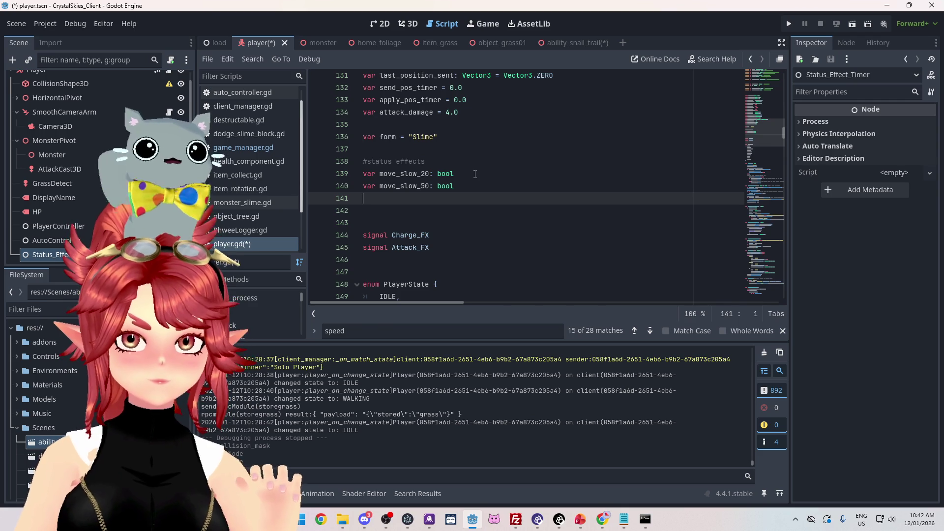
pyautogui.doubleClick(394, 175)
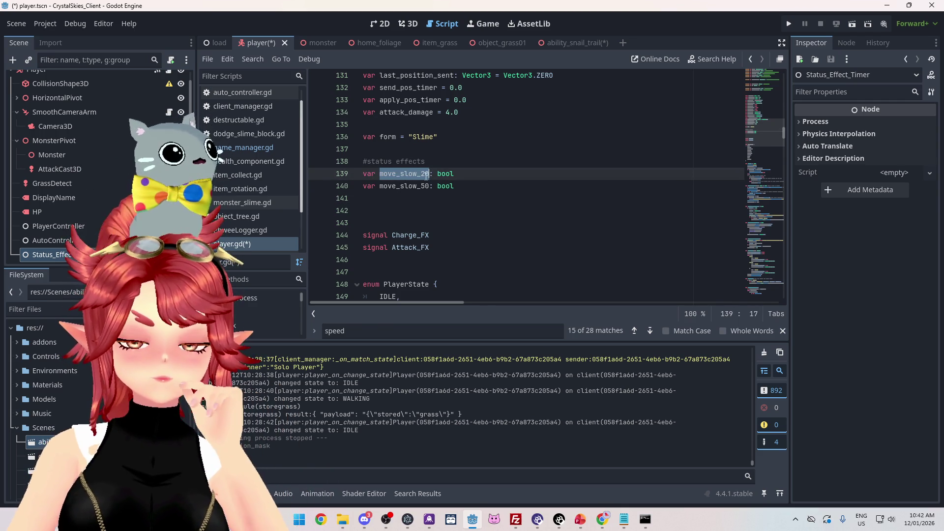
pyautogui.moveTo(453, 175); pyautogui.dragTo(438, 176)
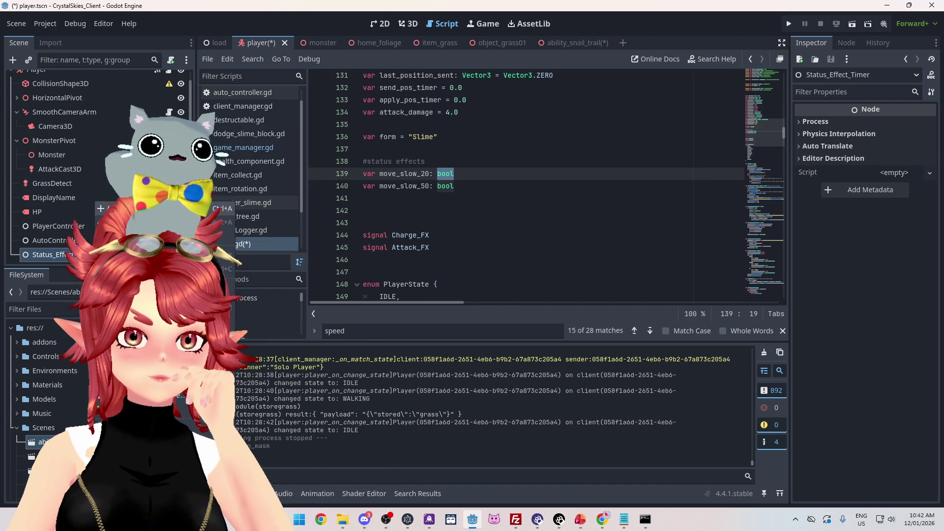
# Add a Timer named move_slow_20 as a child of Status_Effect_Timer.
pyautogui.click(128, 208)
pyautogui.write('timer')
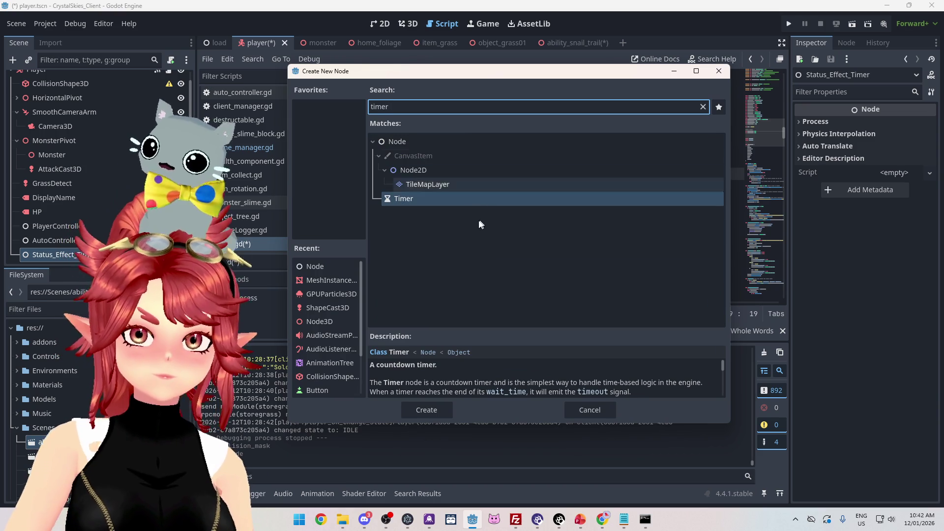
pyautogui.press('Return')
pyautogui.doubleClick(55, 254)
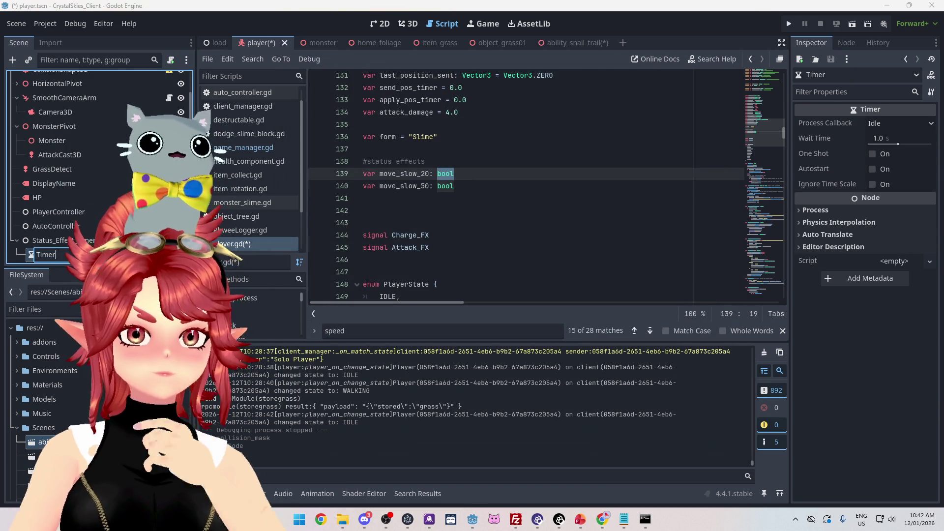
pyautogui.write('M')
pyautogui.write('move_sl')
pyautogui.write('ow_20')
pyautogui.press('Return')
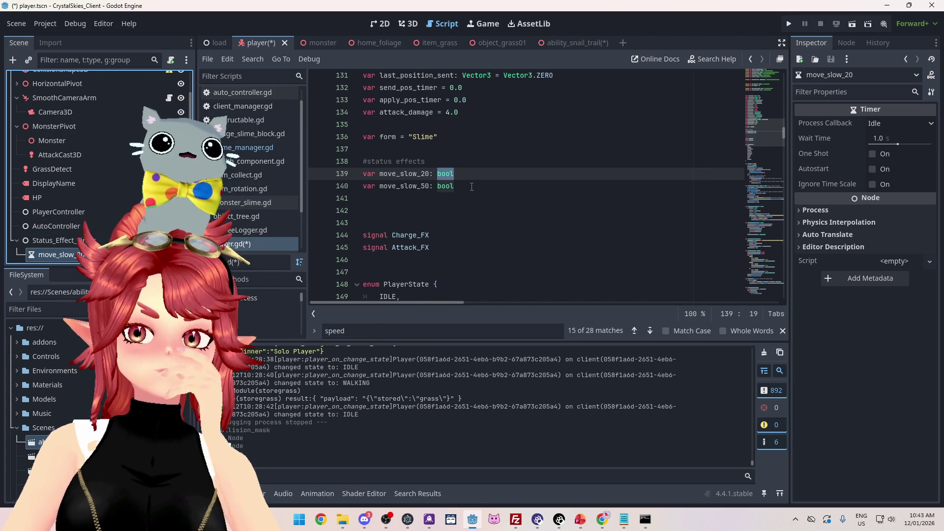
# Delete the move_slow_50 declaration, save, and switch to the ability_snail_trail scene.
pyautogui.moveTo(471, 186); pyautogui.dragTo(350, 193)
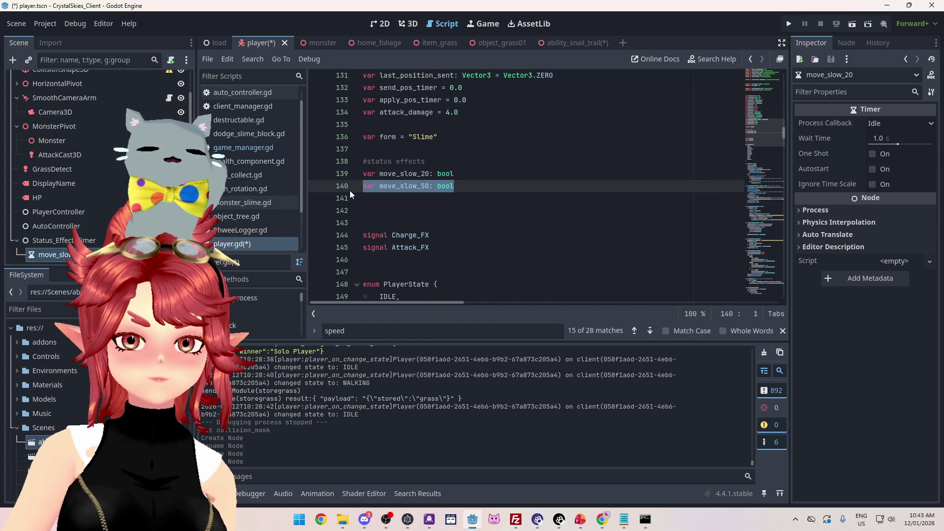
pyautogui.press('Delete')
pyautogui.press('Delete')
pyautogui.press('Delete')
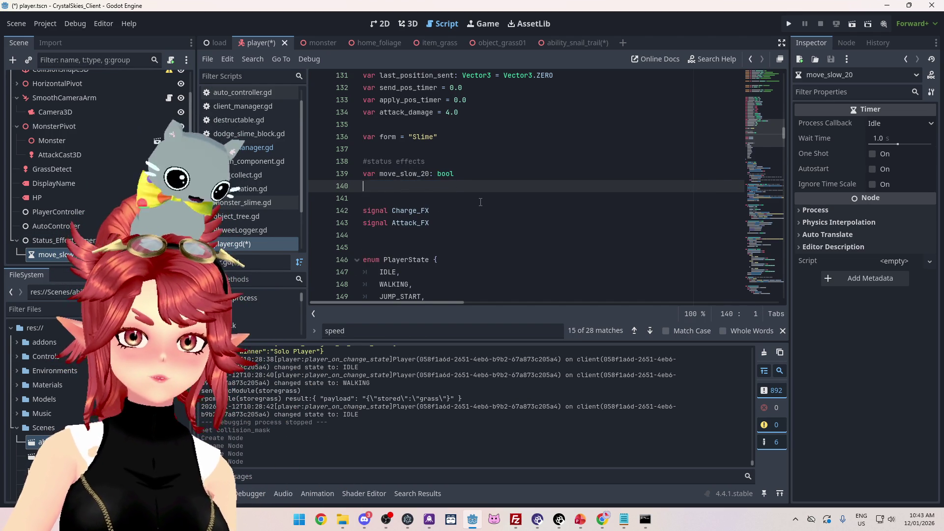
pyautogui.hotkey('ctrl', 's')
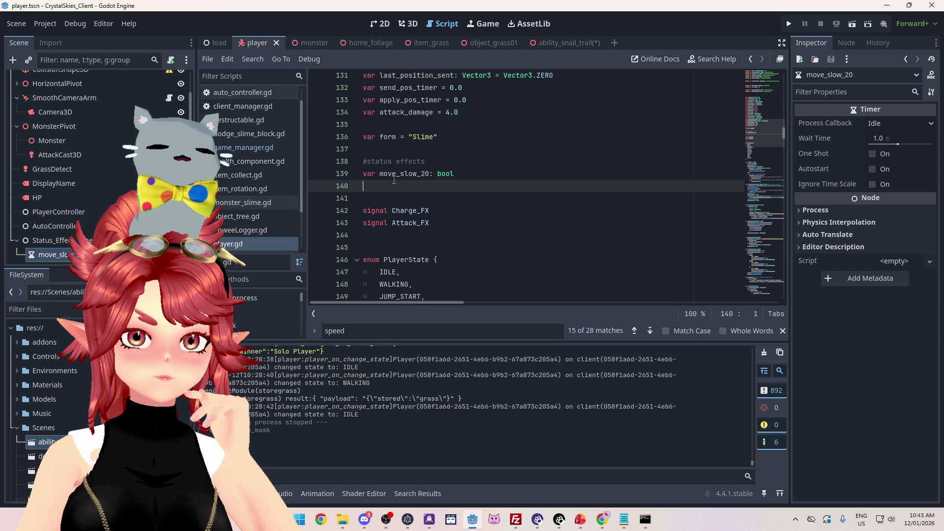
pyautogui.moveTo(447, 175)
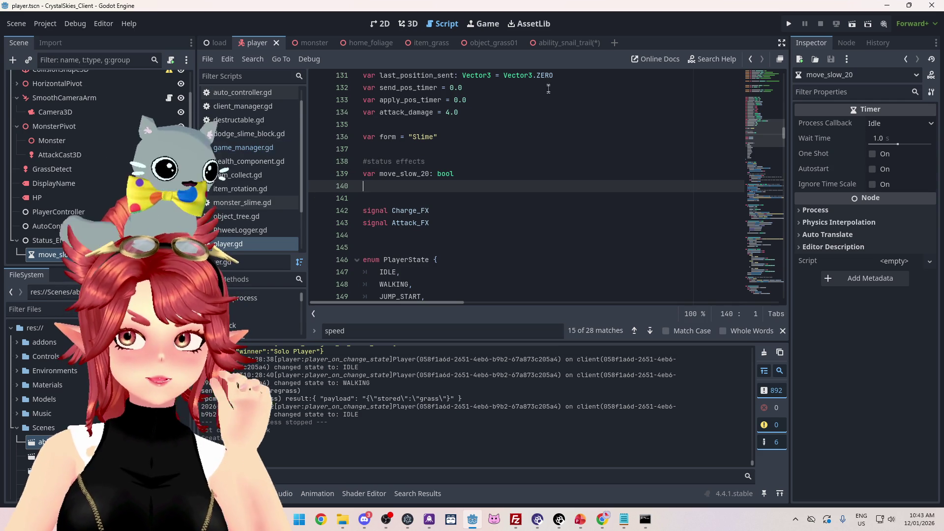
pyautogui.click(561, 46)
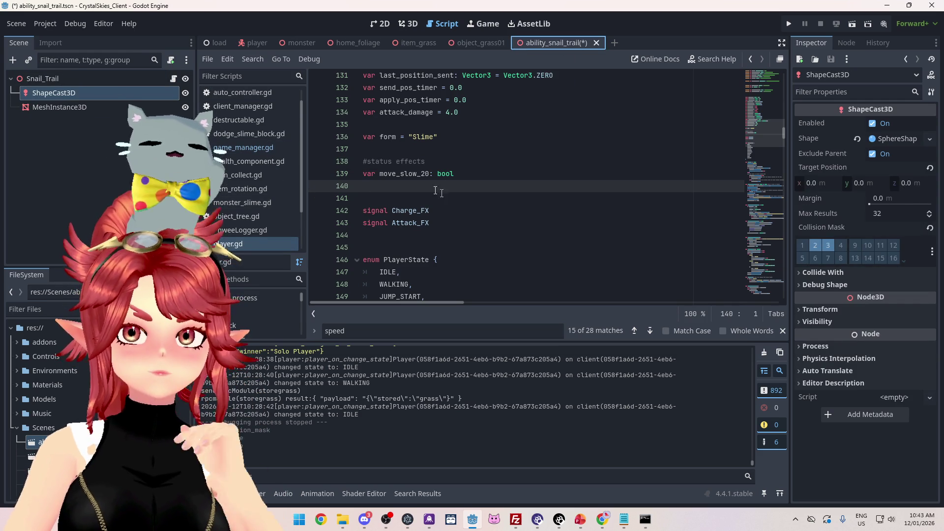
# Inspect Snail_Trail's script and ShapeCast3D's signals, then glance at item_grass and return to player.
pyautogui.click(121, 79)
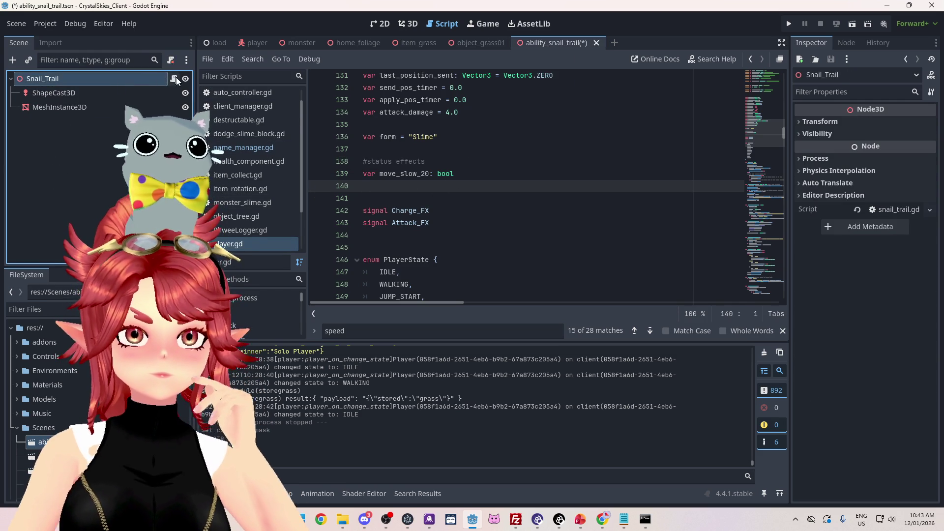
pyautogui.click(173, 78)
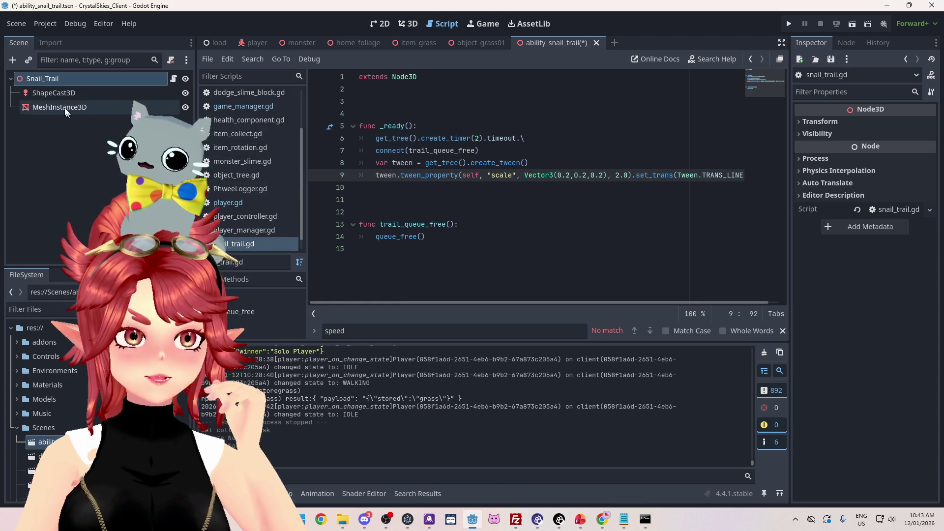
pyautogui.click(89, 94)
pyautogui.click(847, 43)
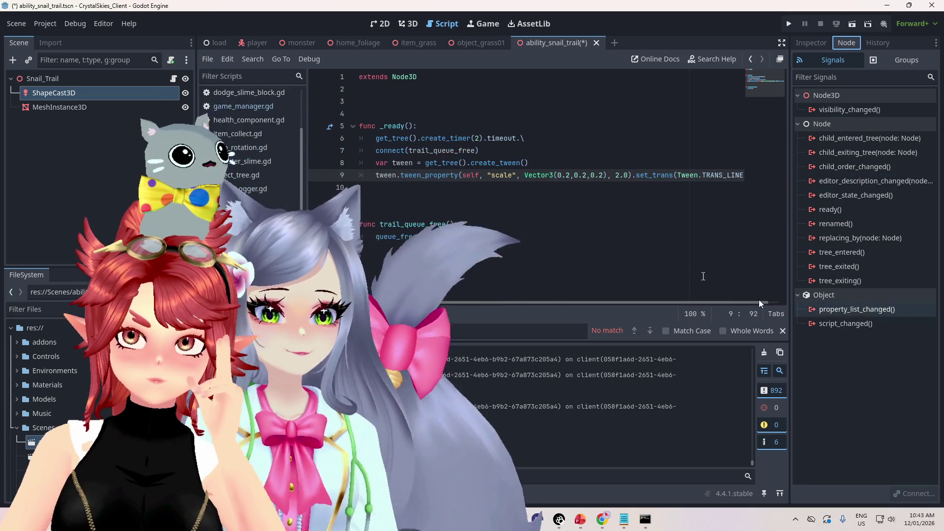
pyautogui.click(67, 91)
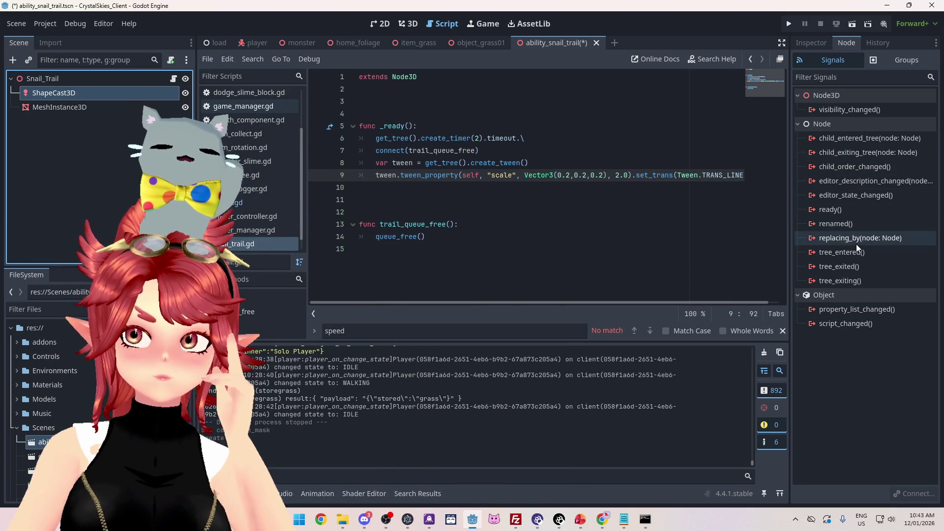
pyautogui.moveTo(856, 240)
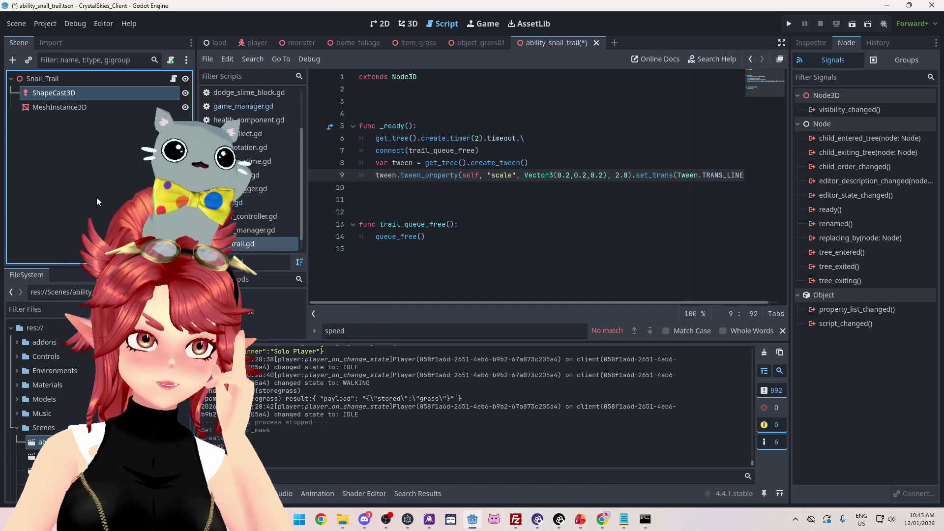
pyautogui.click(800, 45)
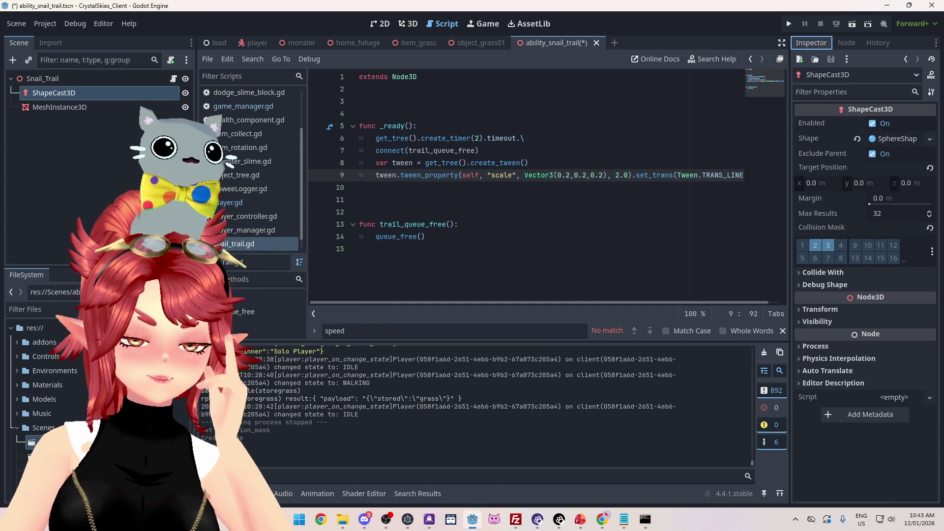
pyautogui.click(412, 42)
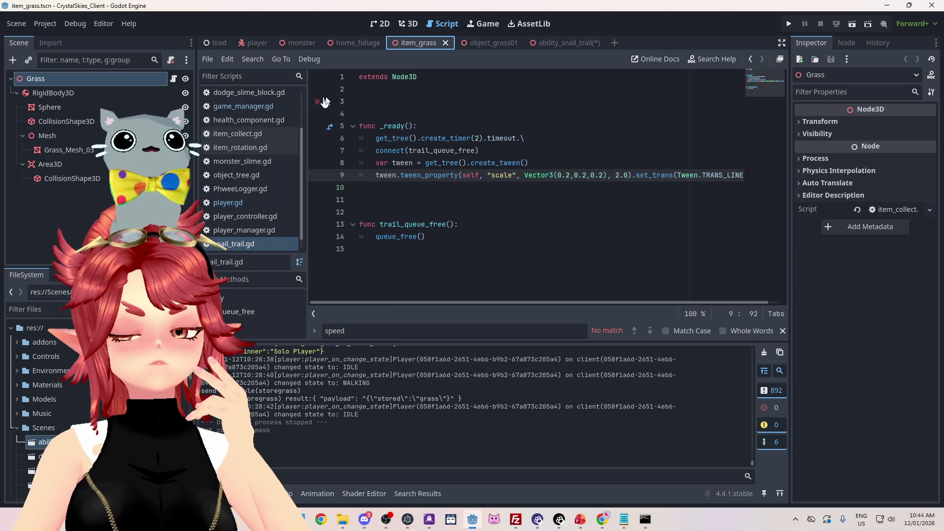
pyautogui.click(249, 43)
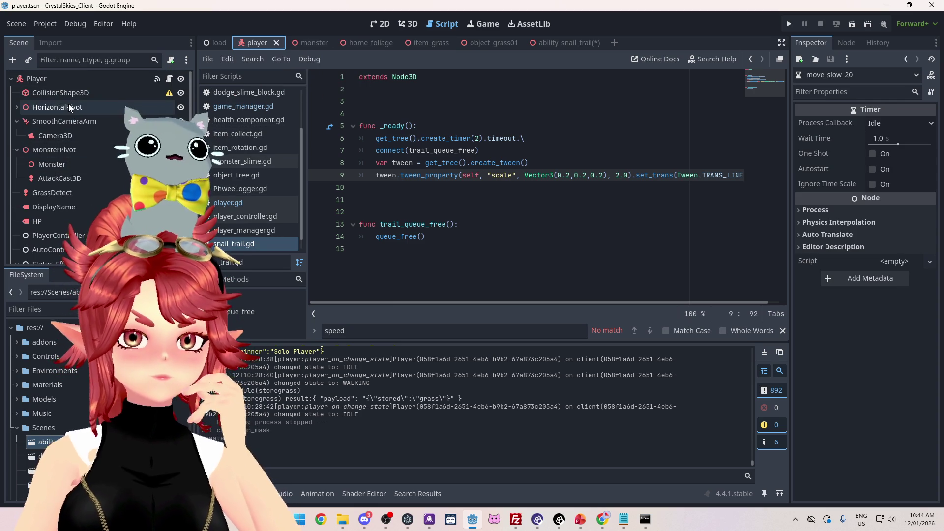
# Check AttackCast3D's signals and open its attack_cast.gd script.
pyautogui.click(64, 178)
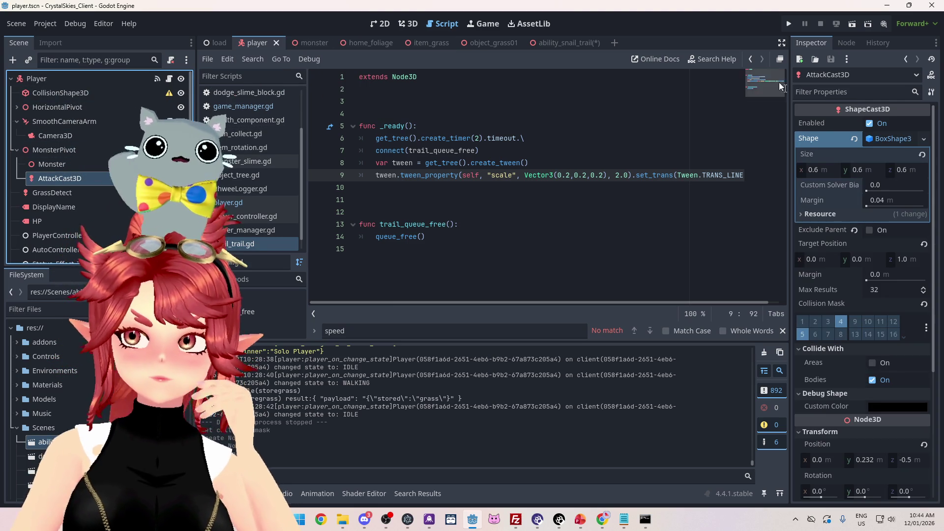
pyautogui.click(841, 43)
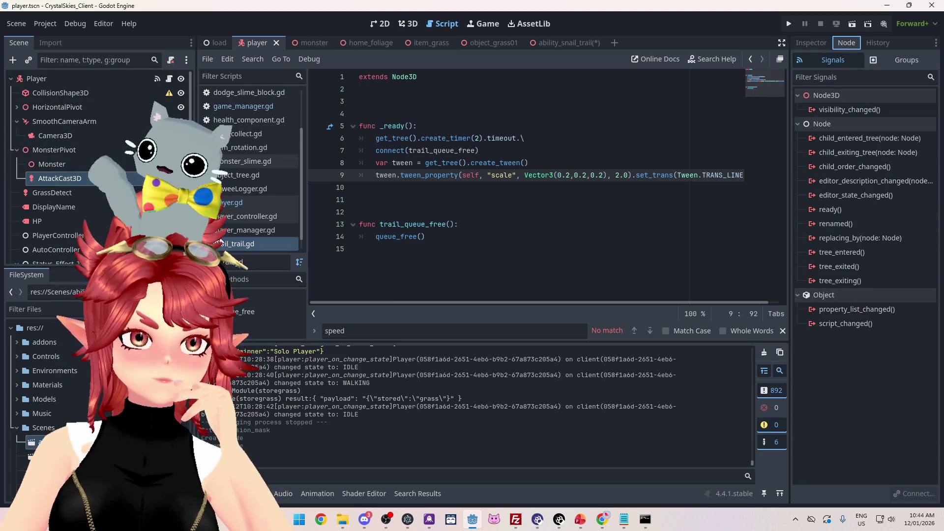
pyautogui.click(74, 164)
pyautogui.click(81, 180)
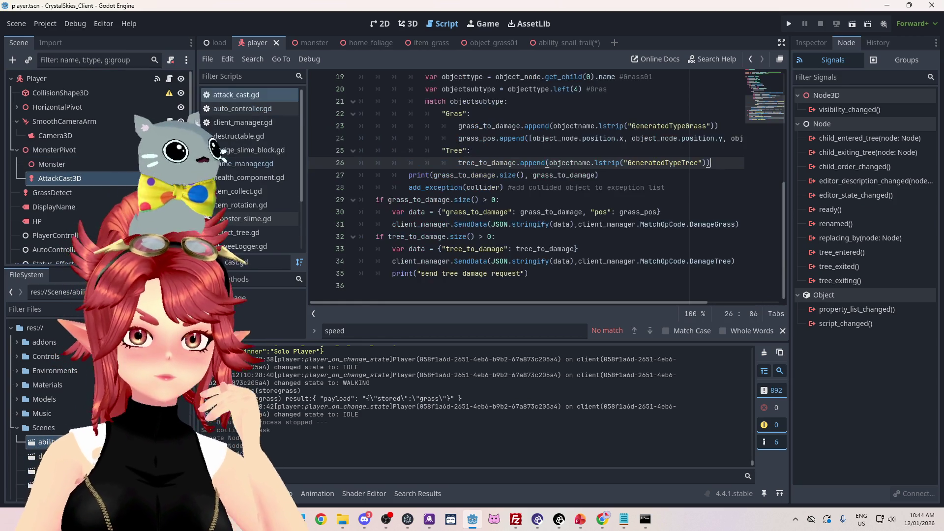
# Select the deal_damage function name and search the whole project for it.
pyautogui.scroll(2, 649, 253)
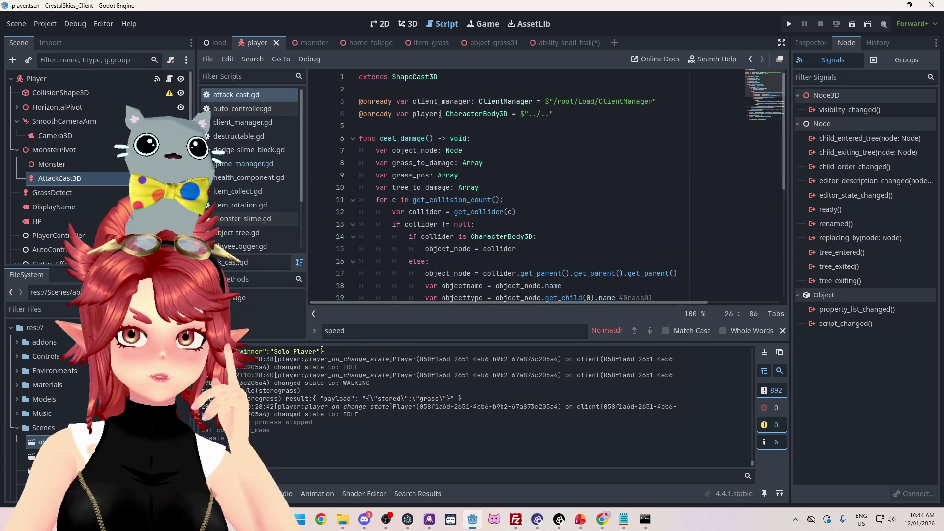
pyautogui.scroll(-6, 440, 113)
pyautogui.scroll(5, 440, 114)
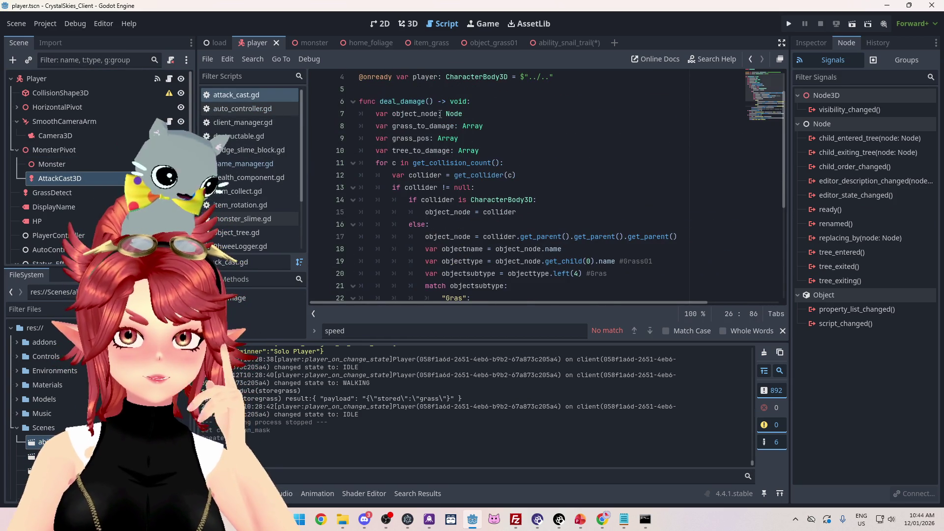
pyautogui.scroll(1, 381, 140)
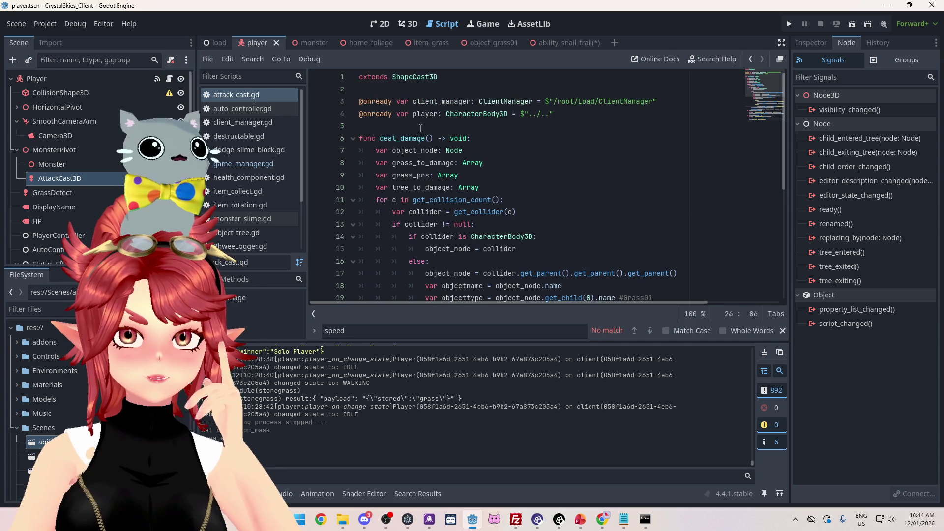
pyautogui.doubleClick(388, 138)
pyautogui.hotkey('ctrl', 'shift', 'f')
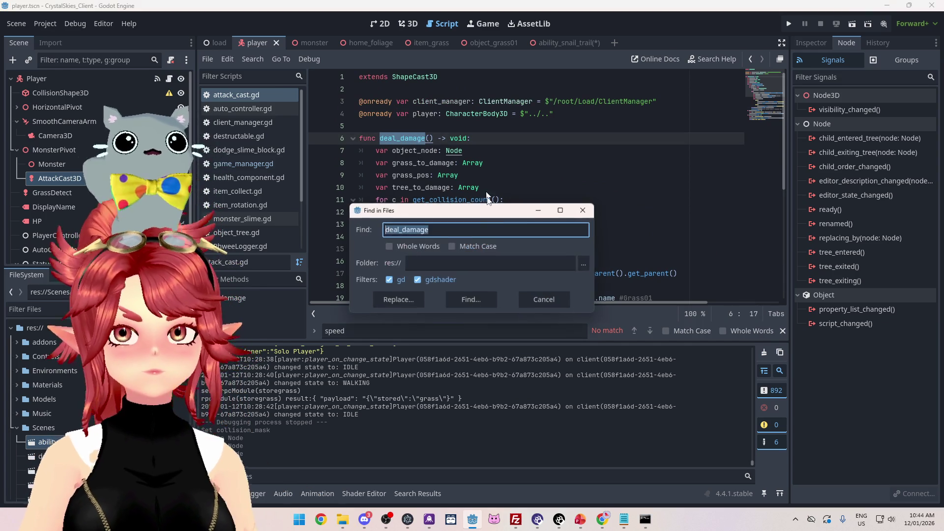
# Search the project for deal_damage and jump to its call in player.gd.
pyautogui.click(492, 296)
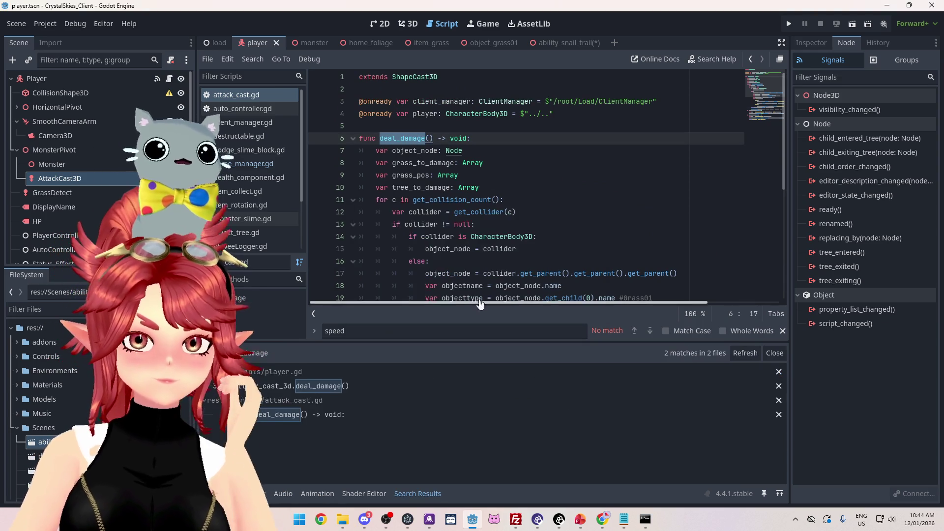
pyautogui.click(356, 386)
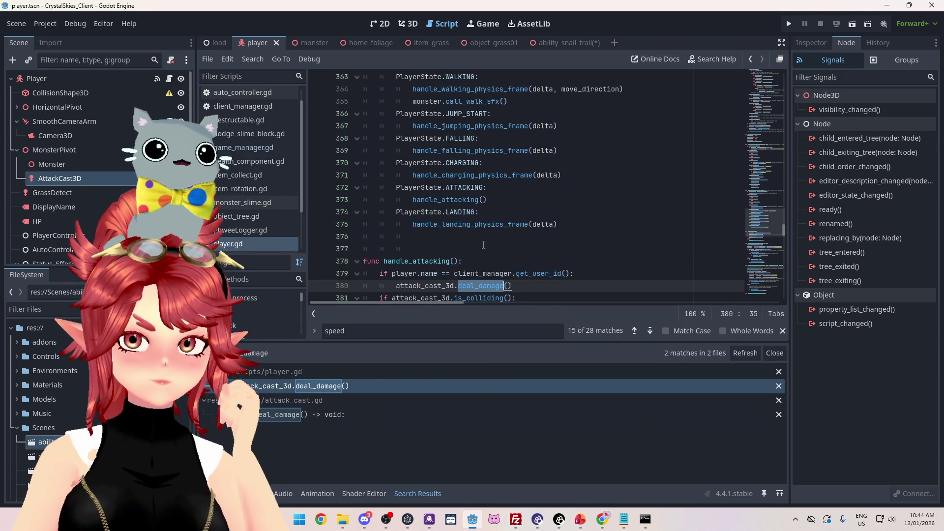
pyautogui.scroll(-2, 483, 245)
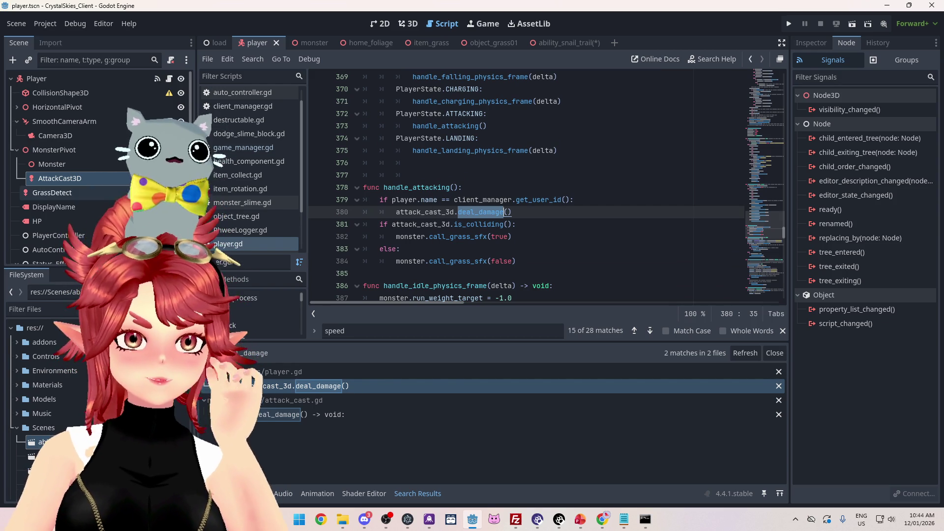
# Inspect AttackCast3D's Collision Mask in the Inspector, then return to the ability_snail_trail scene.
pyautogui.click(815, 43)
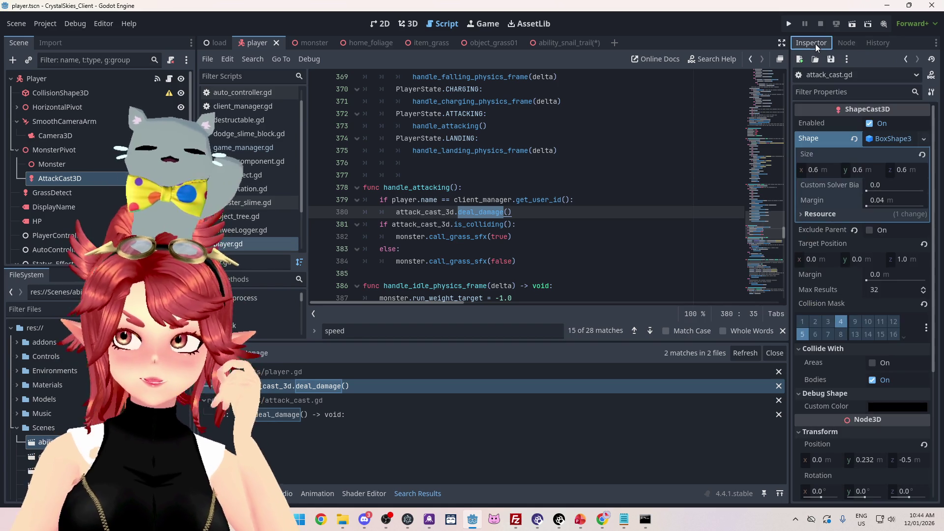
pyautogui.click(51, 164)
pyautogui.click(60, 181)
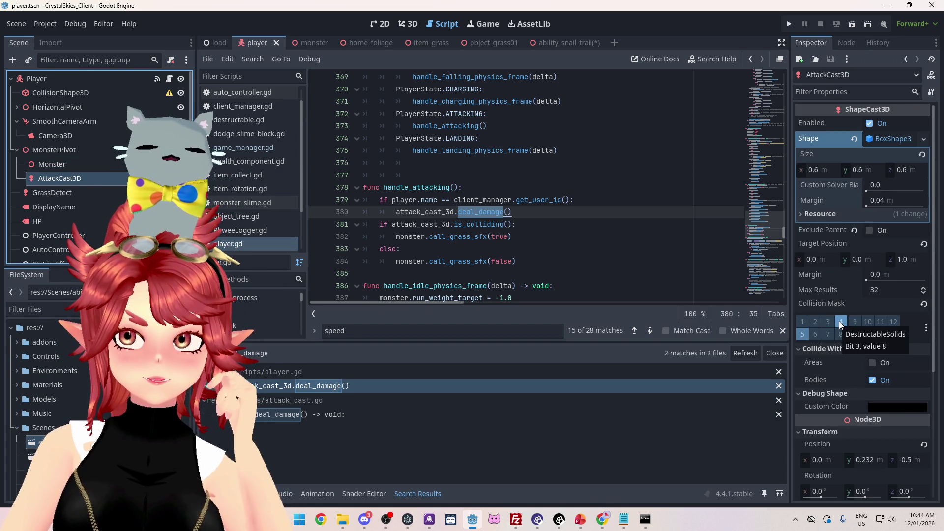
pyautogui.click(801, 335)
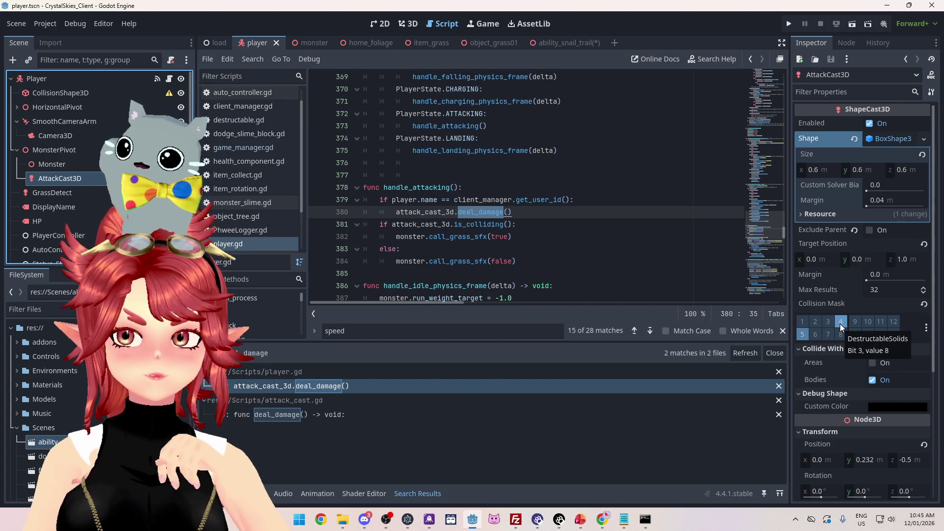
pyautogui.scroll(2, 521, 222)
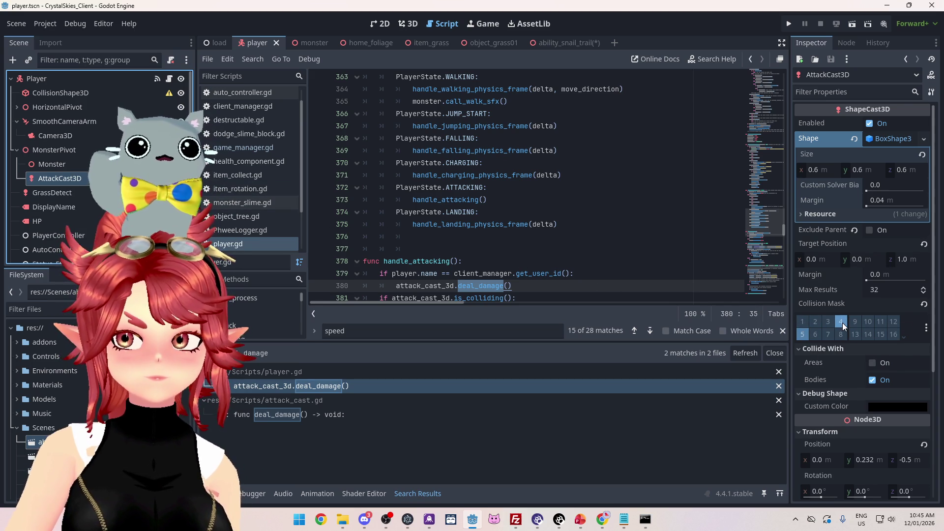
pyautogui.click(847, 43)
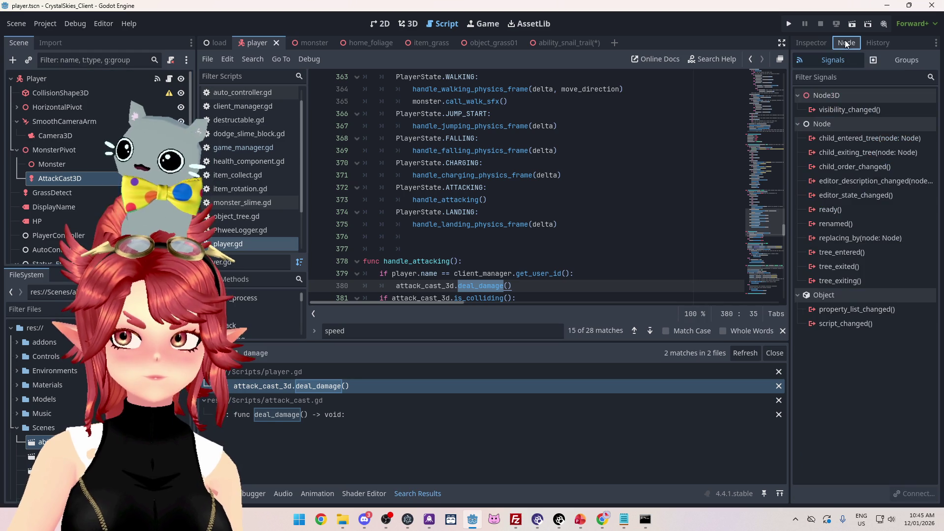
pyautogui.click(810, 45)
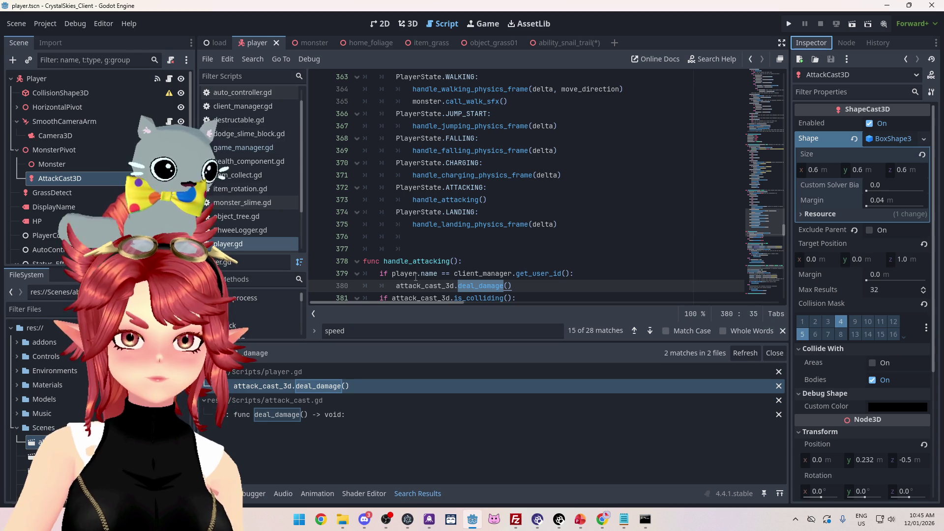
pyautogui.scroll(-1, 416, 277)
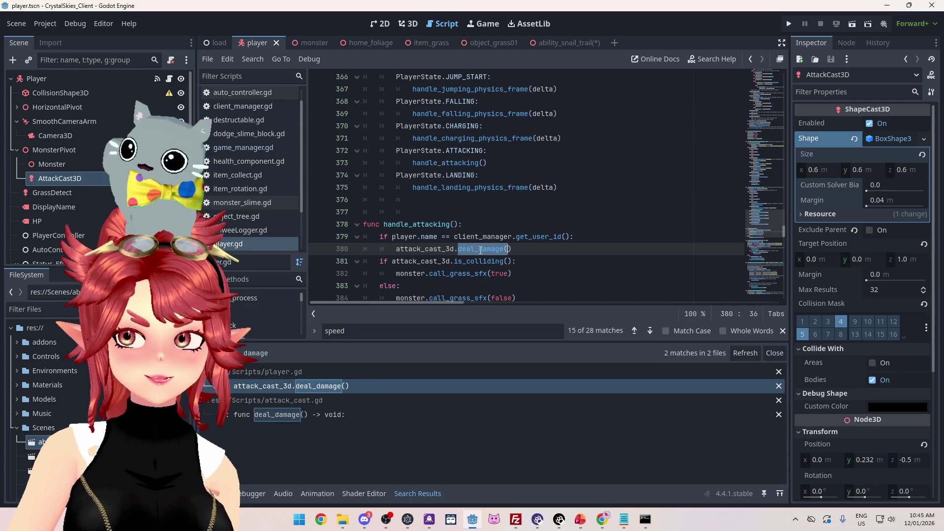
pyautogui.click(550, 43)
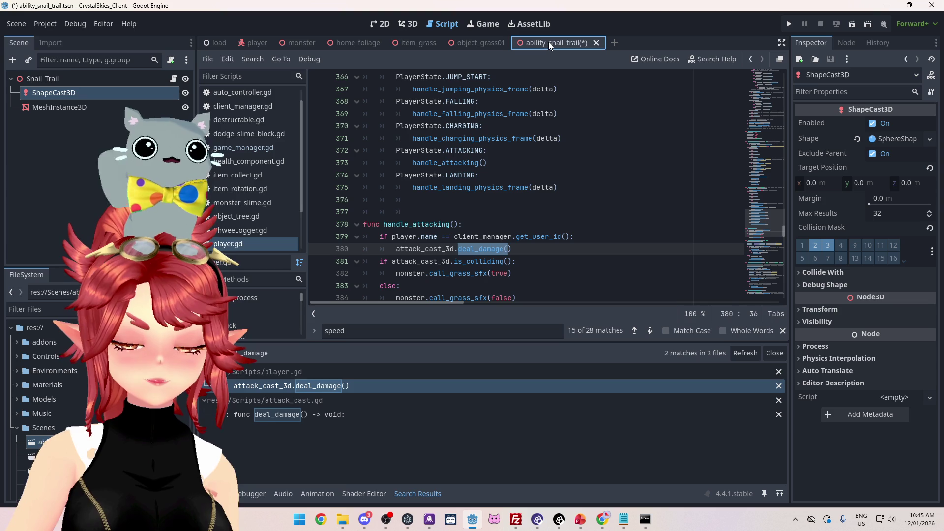
pyautogui.click(56, 108)
pyautogui.click(54, 93)
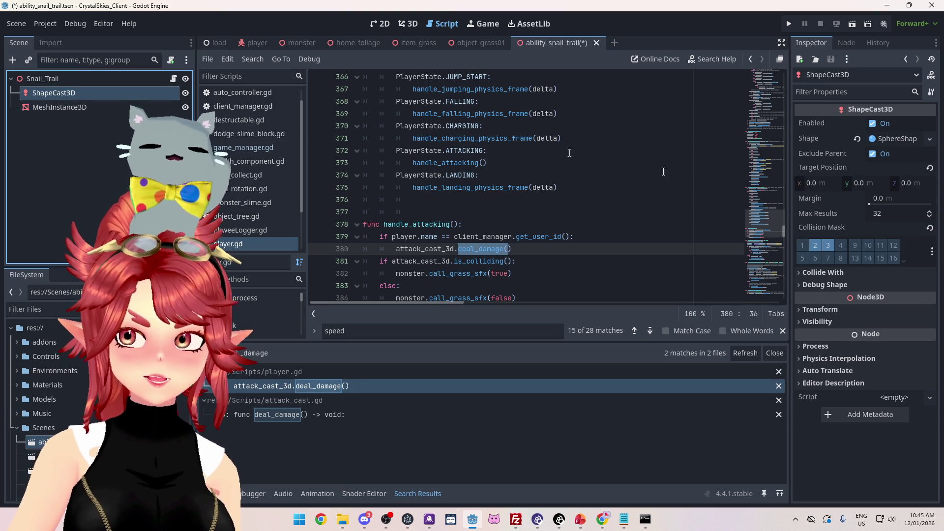
pyautogui.click(845, 45)
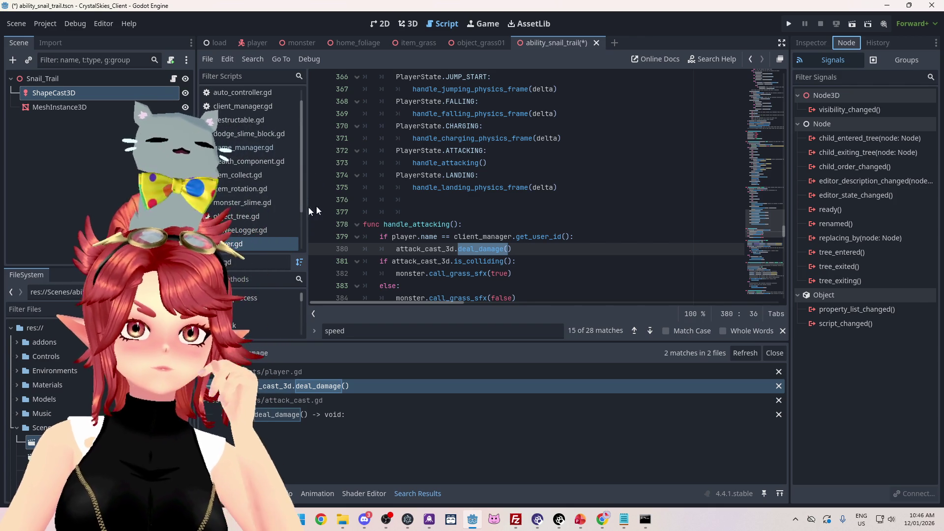
pyautogui.click(92, 79)
pyautogui.click(173, 78)
pyautogui.moveTo(53, 93)
pyautogui.mouseDown()
pyautogui.moveTo(374, 113)
pyautogui.moveTo(442, 103)
pyautogui.mouseUp()
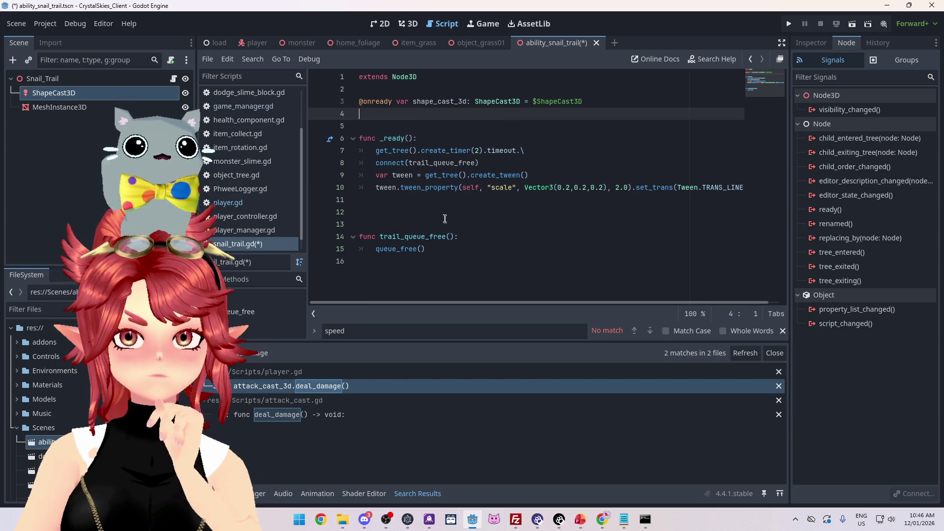
pyautogui.click(399, 213)
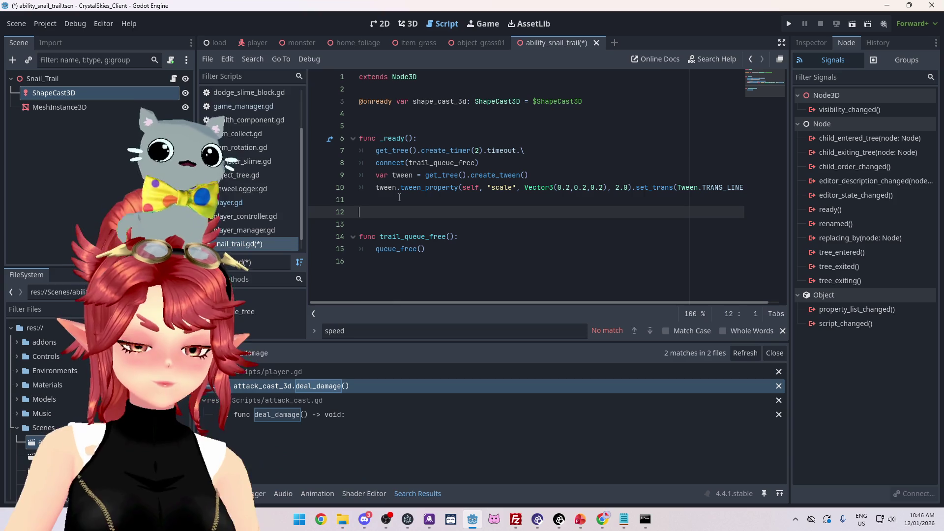
pyautogui.write('func _')
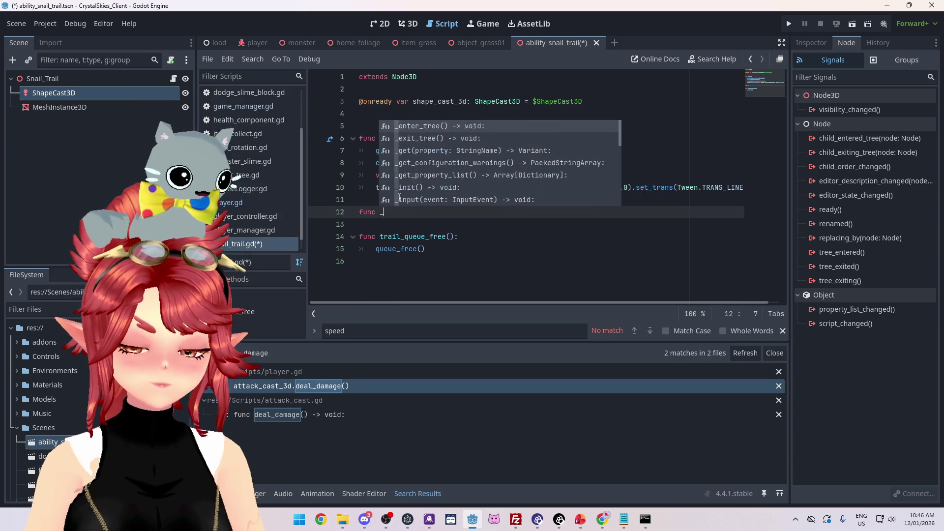
pyautogui.write('ph')
# Complete the _physics_process declaration on line 12 and begin its body with 'shape_cast_3d.'.
pyautogui.press('Return')
pyautogui.press('Return')
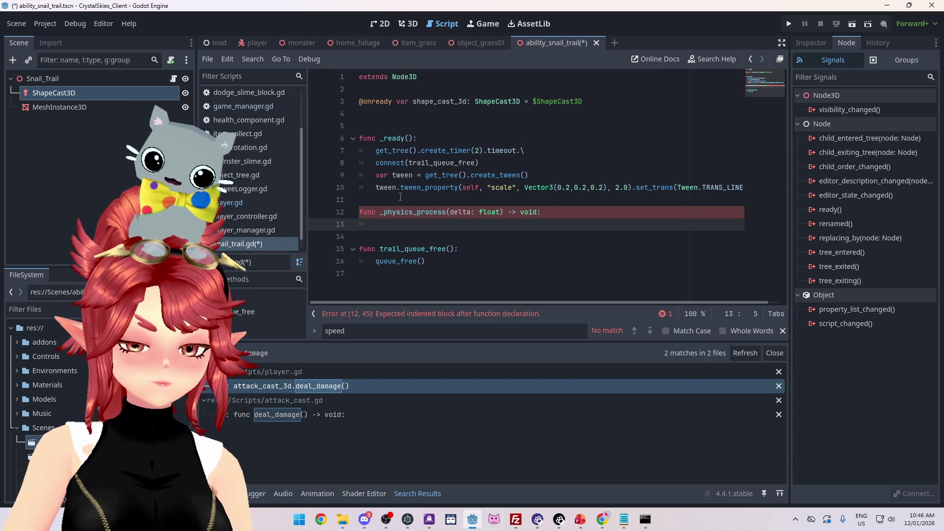
pyautogui.write('sha')
pyautogui.press('Return')
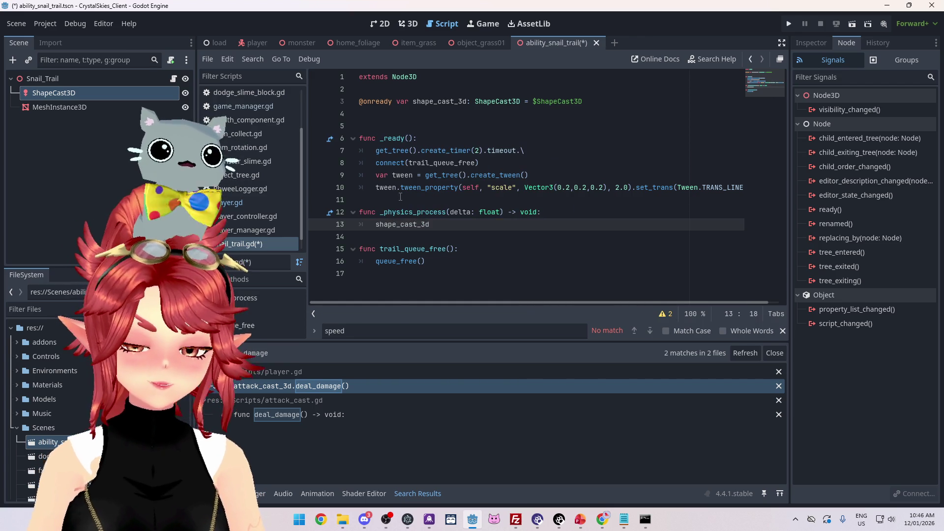
pyautogui.write('.')
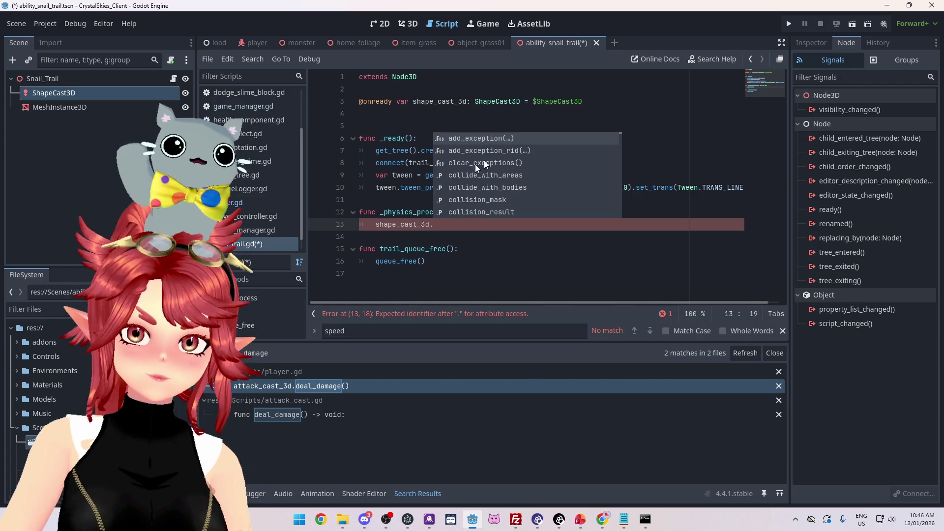
pyautogui.scroll(-3, 526, 190)
pyautogui.scroll(-9, 525, 175)
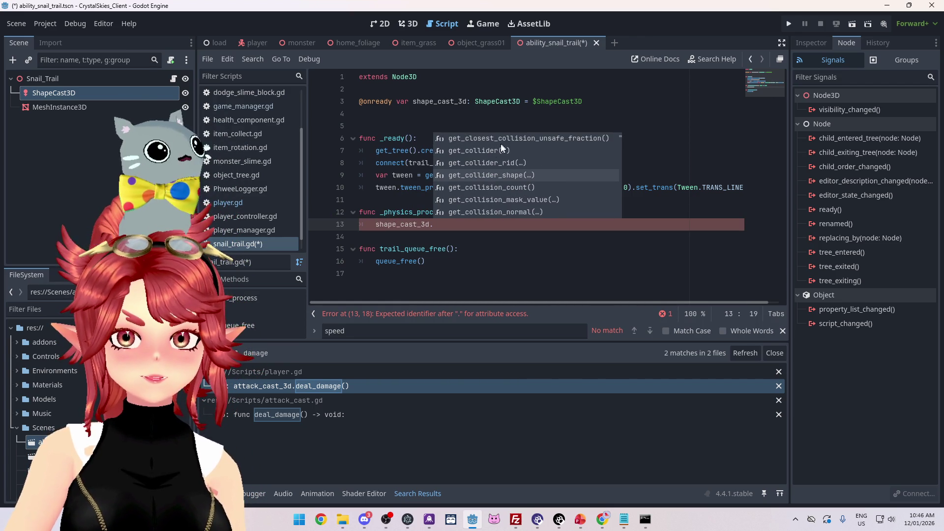
pyautogui.scroll(-5, 506, 190)
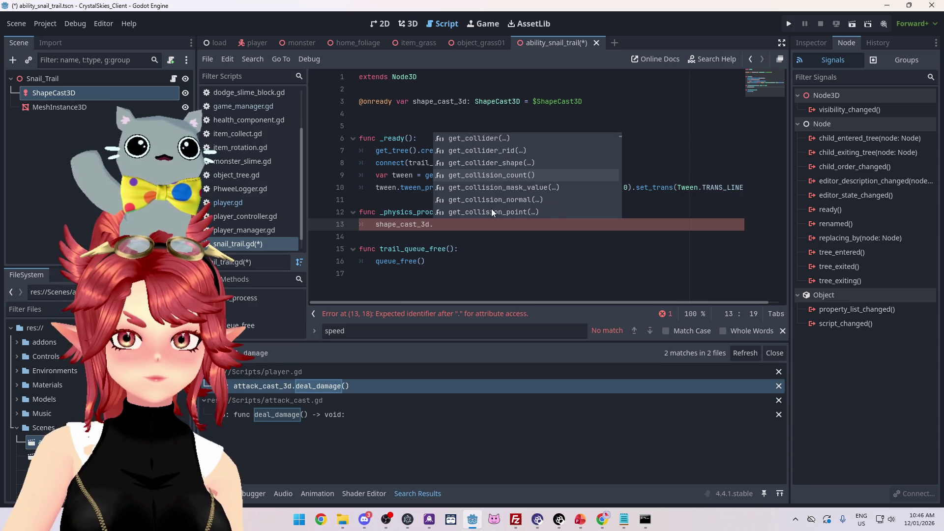
pyautogui.scroll(-10, 492, 175)
pyautogui.scroll(-10, 492, 174)
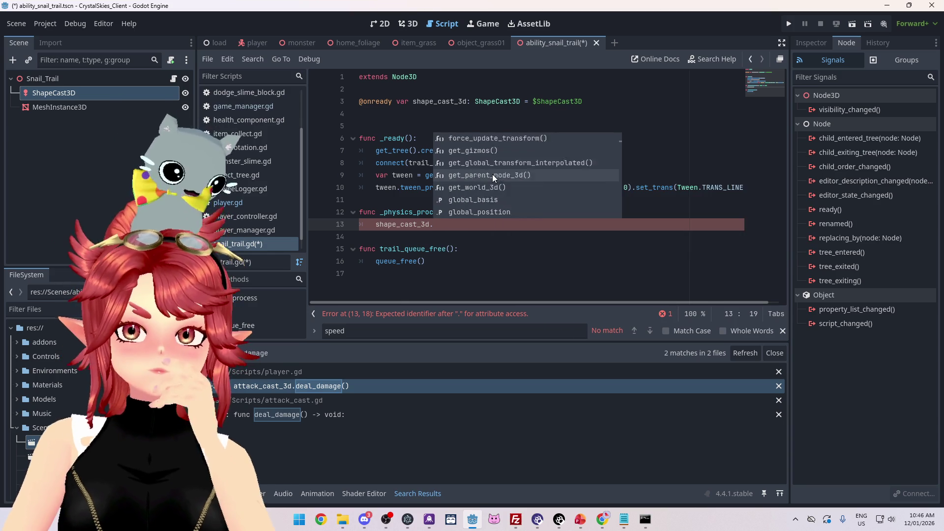
pyautogui.scroll(-10, 493, 175)
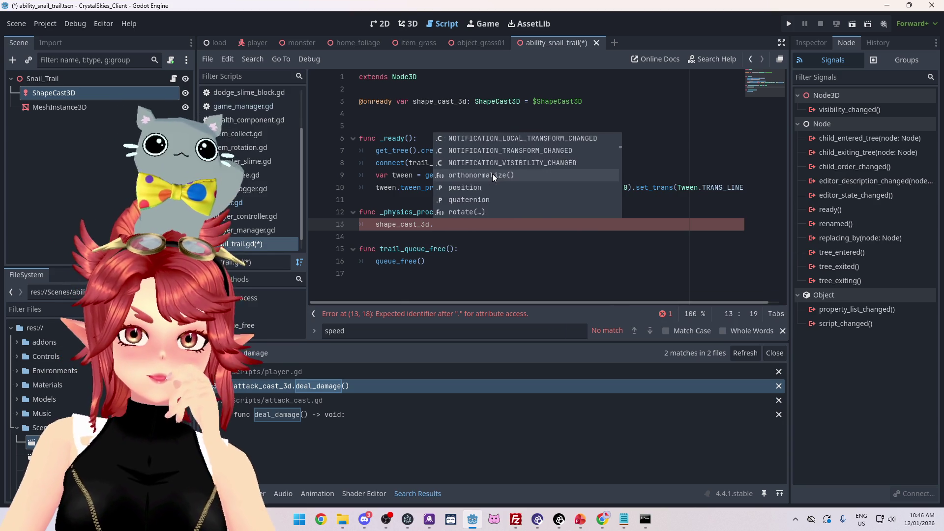
pyautogui.scroll(-10, 492, 175)
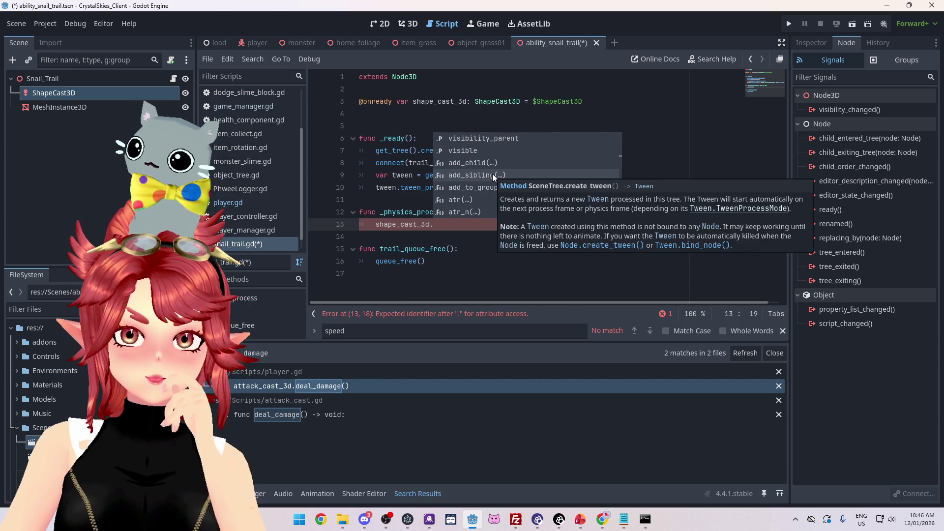
pyautogui.scroll(-5, 492, 173)
pyautogui.scroll(-5, 492, 174)
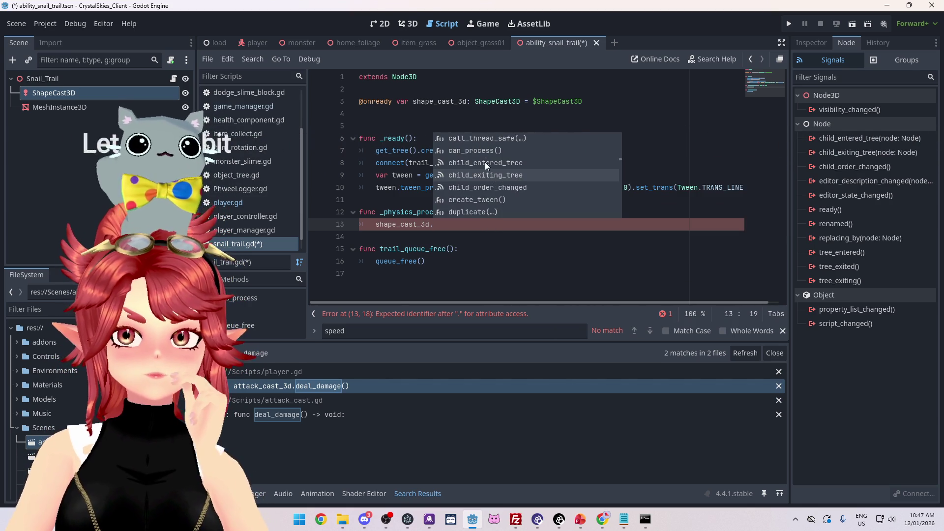
# Dismiss the autocomplete, minimise the Tween docs browser, and bring the Google Maps window forward.
pyautogui.click(360, 200)
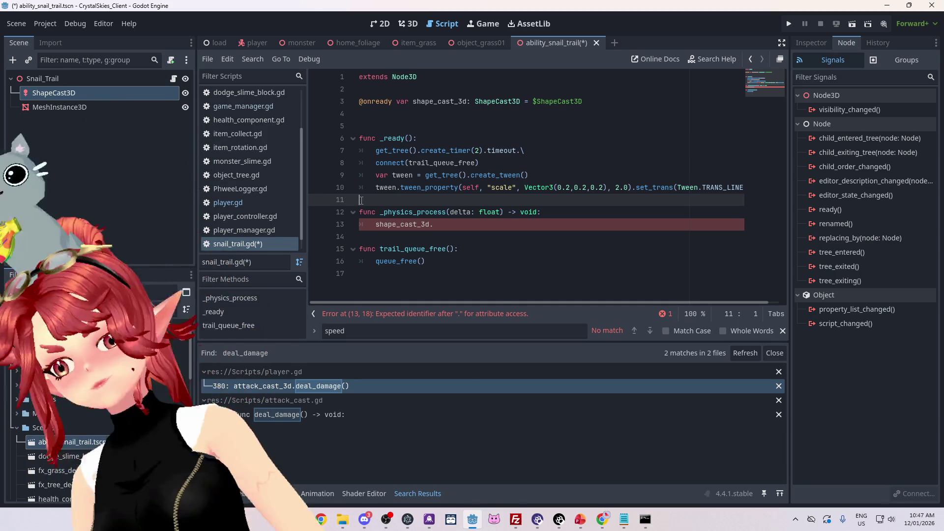
pyautogui.moveTo(609, 527)
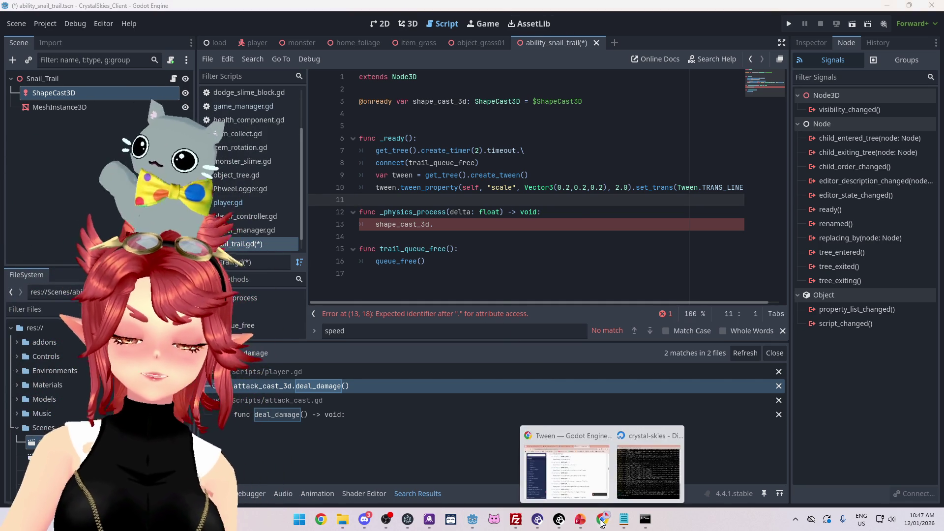
pyautogui.click(567, 463)
pyautogui.click(766, 67)
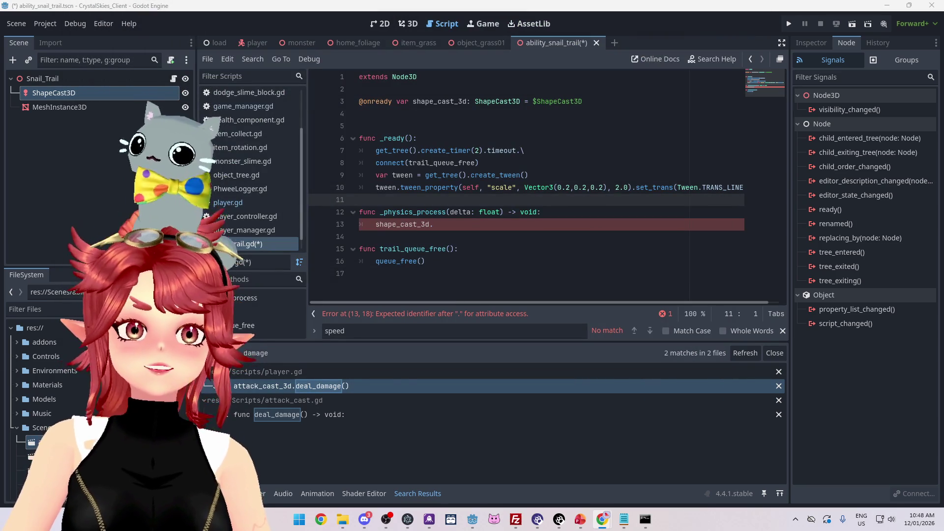
pyautogui.hotkey('alt', 'Tab')
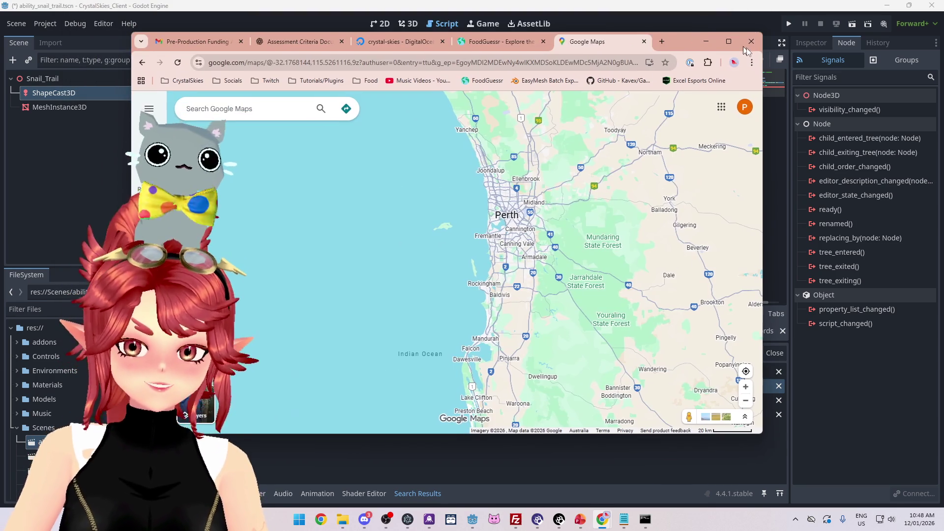
# Maximise Chrome and zoom Google Maps out to show Europe, Africa and Asia.
pyautogui.doubleClick(739, 34)
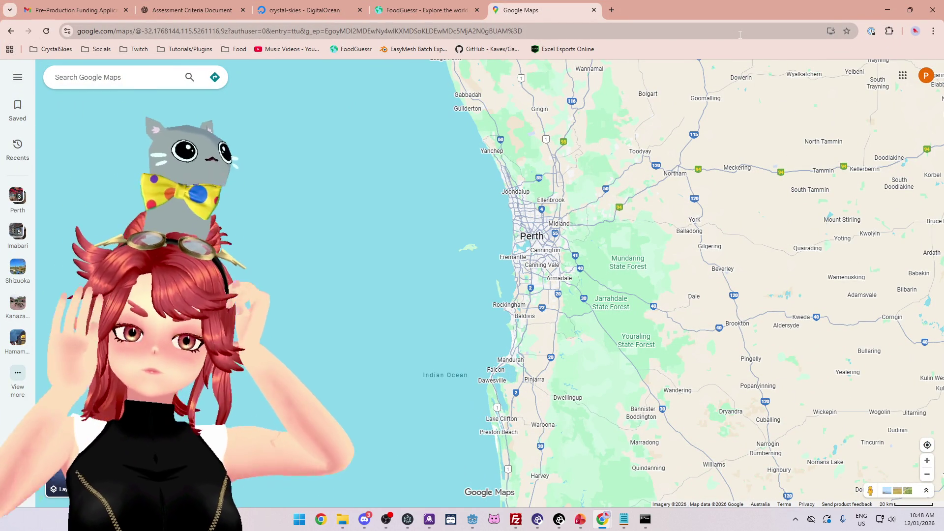
pyautogui.scroll(-5, 632, 312)
pyautogui.scroll(-6, 632, 313)
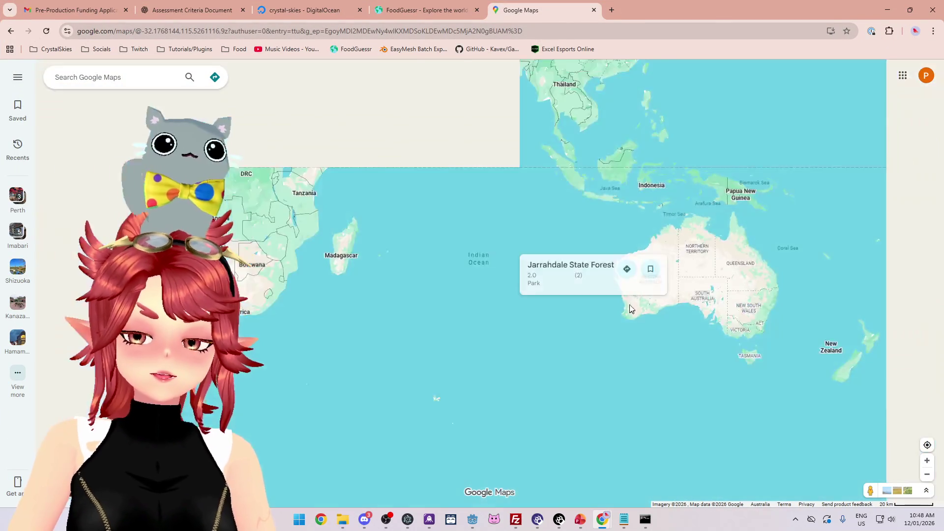
pyautogui.moveTo(495, 212); pyautogui.dragTo(517, 363)
pyautogui.click(424, 10)
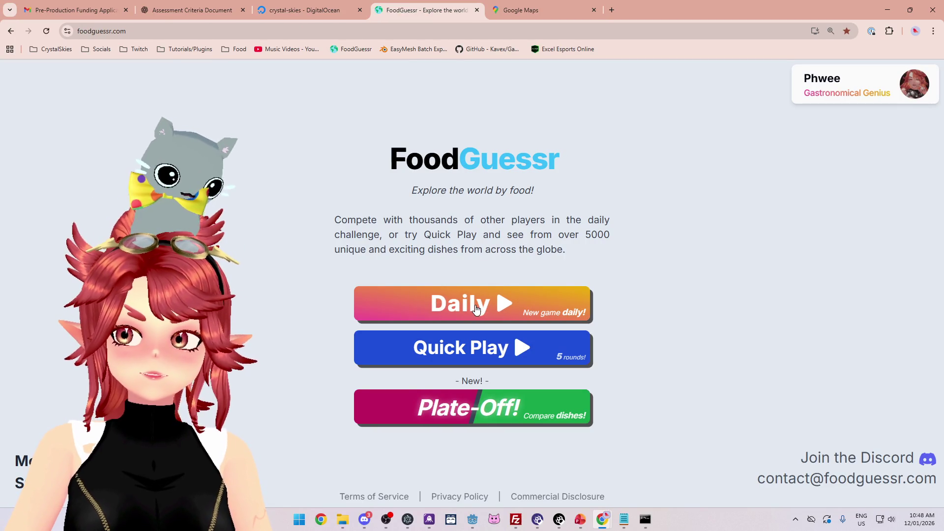
# Start the Daily Challenge and highlight 'rationing' and the potatoes, carrots, turnips, cauliflower list.
pyautogui.click(487, 309)
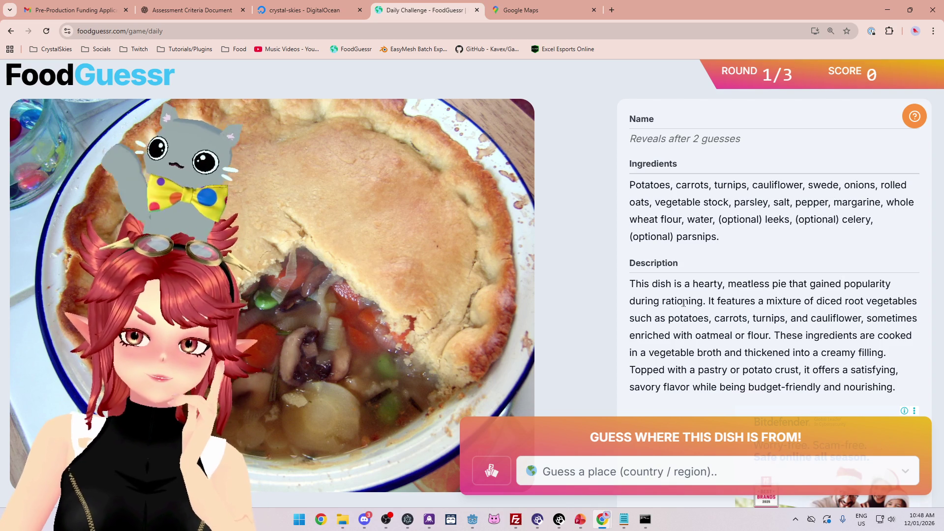
pyautogui.doubleClick(668, 303)
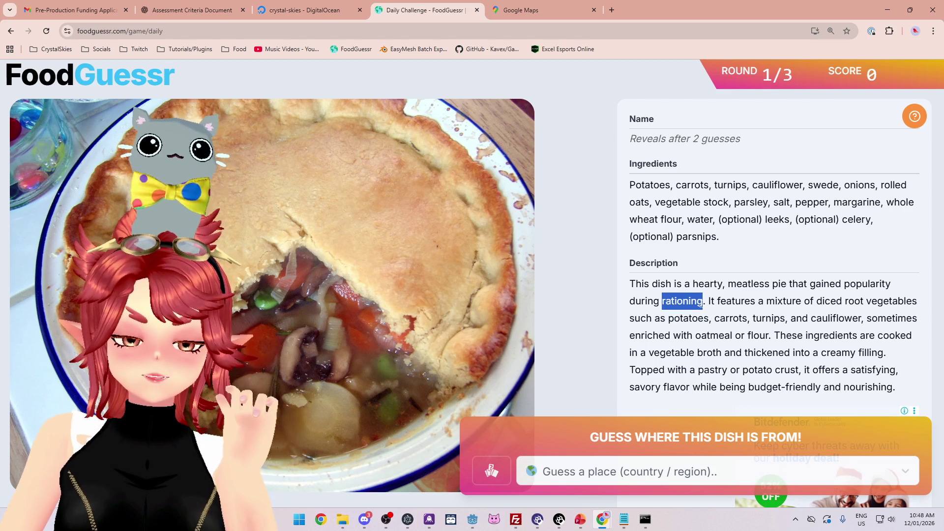
pyautogui.moveTo(709, 301); pyautogui.dragTo(854, 301)
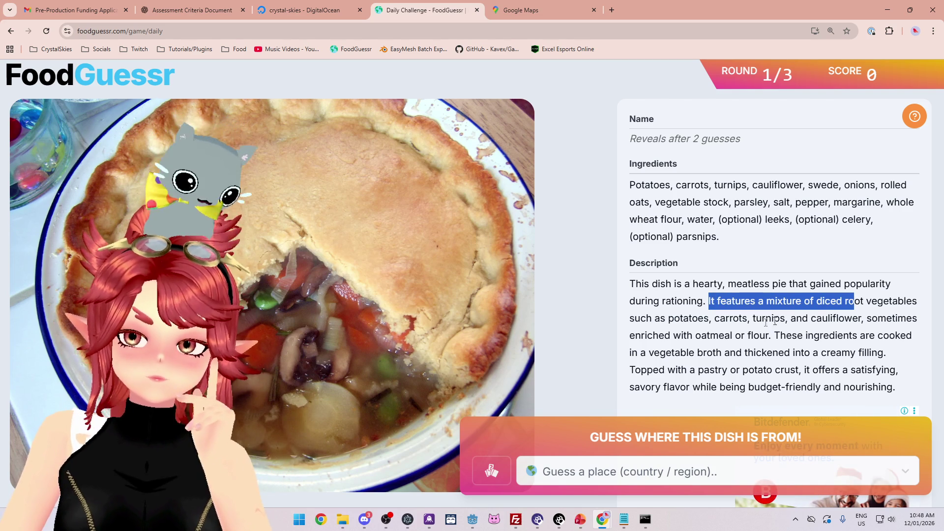
pyautogui.moveTo(667, 319); pyautogui.dragTo(858, 318)
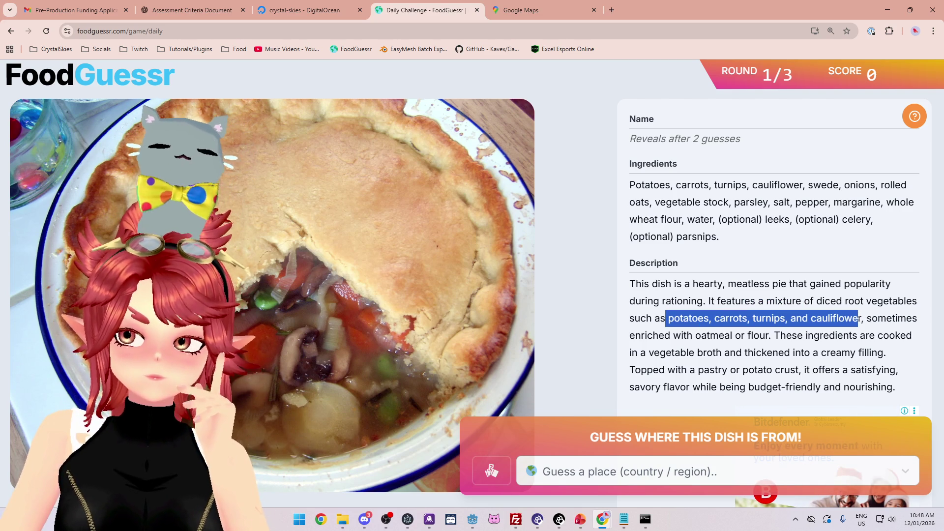
pyautogui.click(689, 326)
pyautogui.moveTo(669, 318); pyautogui.dragTo(861, 319)
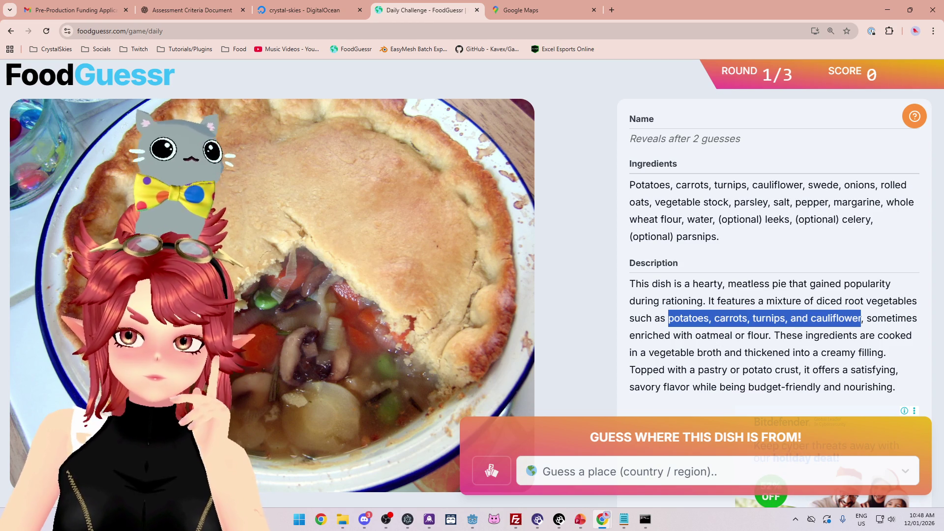
# Highlight the pastry-topping and meatless-pie phrases, re-mark 'rationing', then switch to the map.
pyautogui.moveTo(665, 370); pyautogui.dragTo(841, 370)
pyautogui.moveTo(693, 387); pyautogui.dragTo(844, 387)
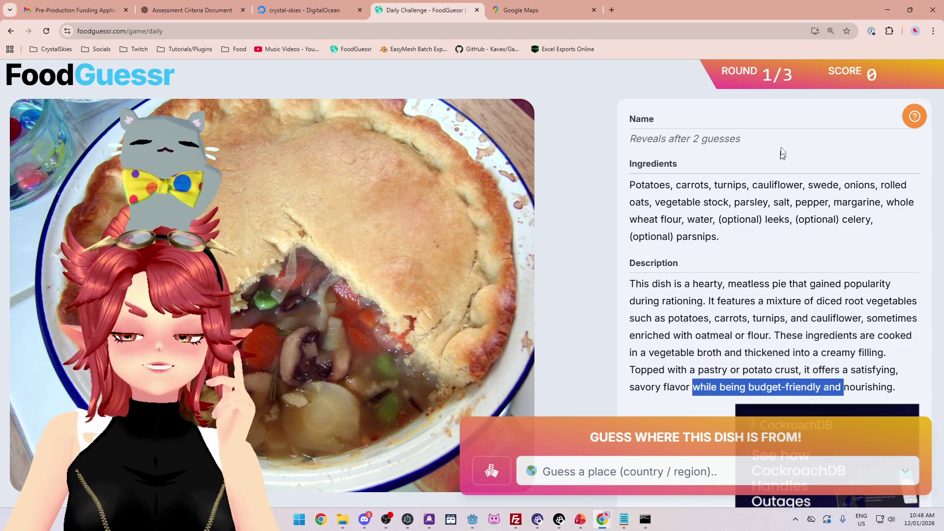
pyautogui.moveTo(646, 284); pyautogui.dragTo(797, 284)
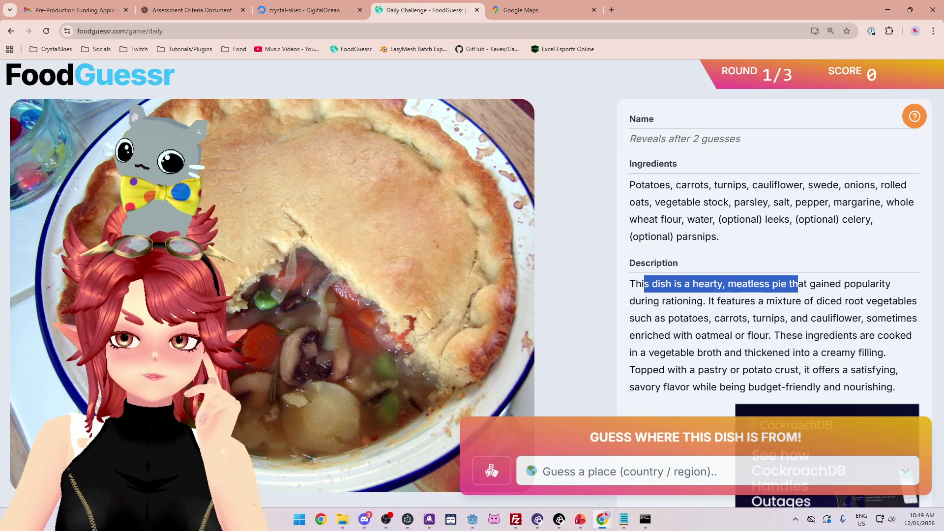
pyautogui.moveTo(663, 301); pyautogui.dragTo(703, 301)
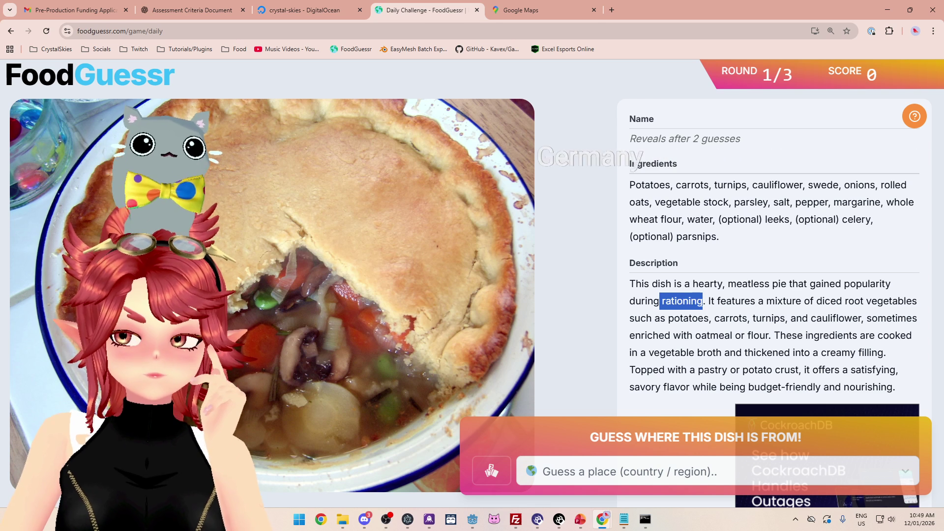
pyautogui.click(687, 302)
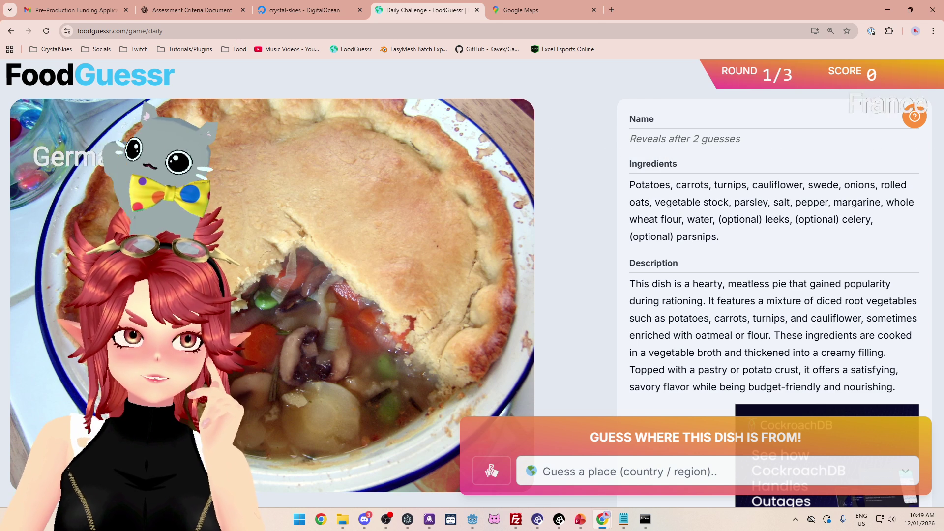
pyautogui.doubleClick(687, 302)
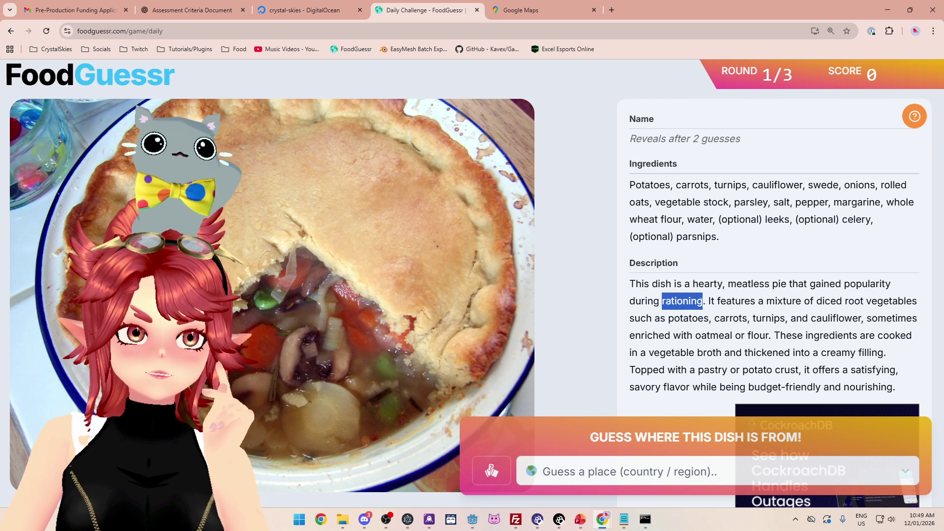
pyautogui.click(698, 301)
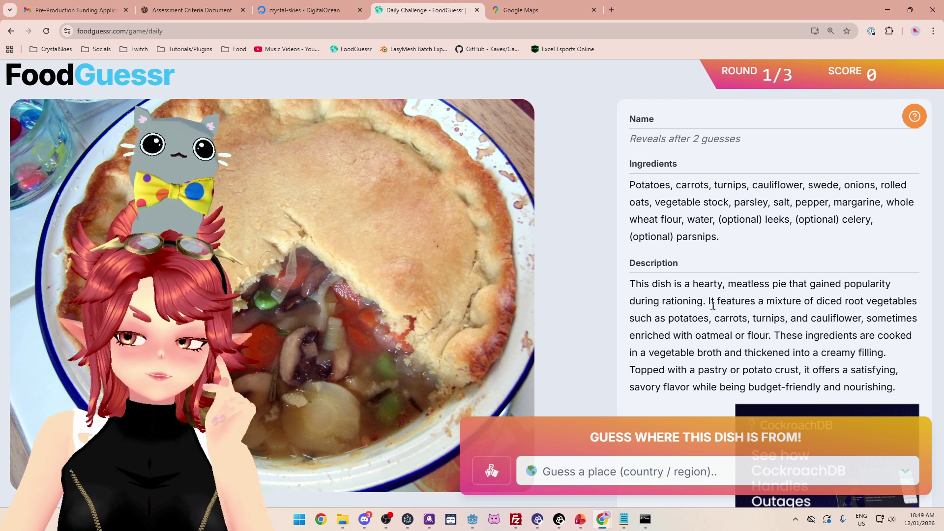
pyautogui.doubleClick(689, 301)
pyautogui.click(688, 301)
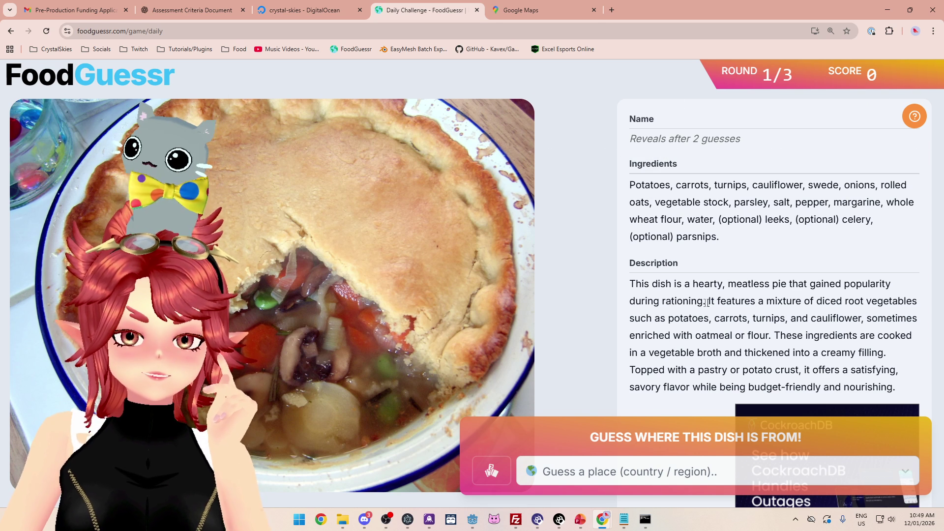
pyautogui.moveTo(663, 301)
pyautogui.mouseDown()
pyautogui.moveTo(713, 301)
pyautogui.moveTo(704, 301)
pyautogui.mouseUp()
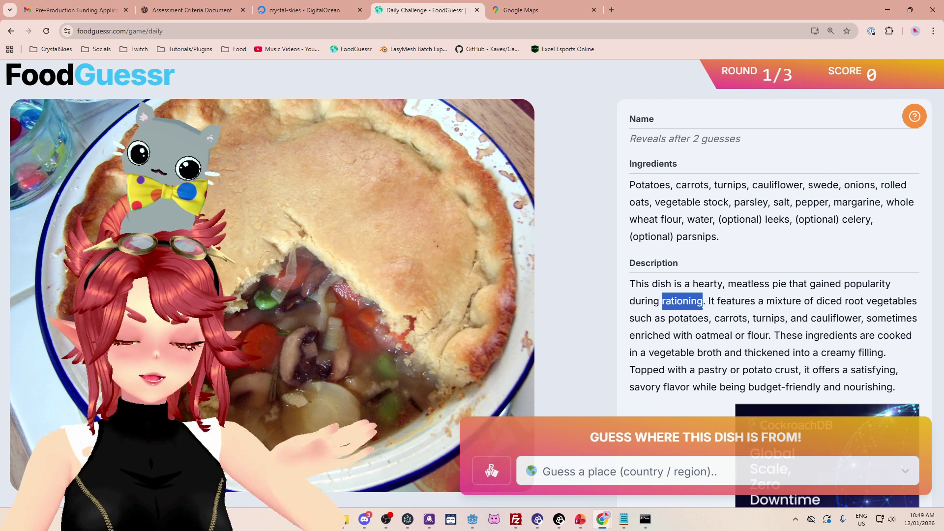
pyautogui.click(543, 14)
# Zoom the map into Western and Central Europe, centring on the continent.
pyautogui.scroll(5, 426, 221)
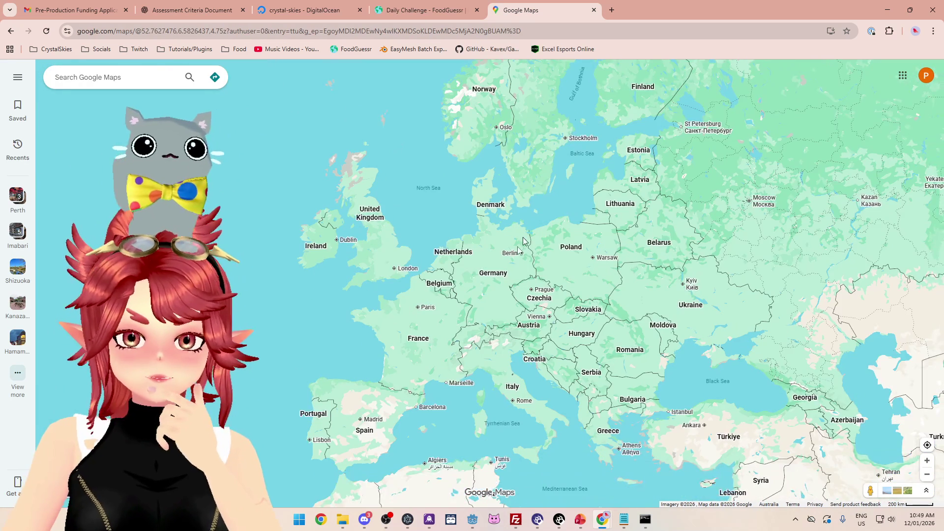
pyautogui.moveTo(556, 245)
pyautogui.mouseDown()
pyautogui.moveTo(480, 230)
pyautogui.moveTo(476, 199)
pyautogui.mouseUp()
pyautogui.scroll(1, 481, 219)
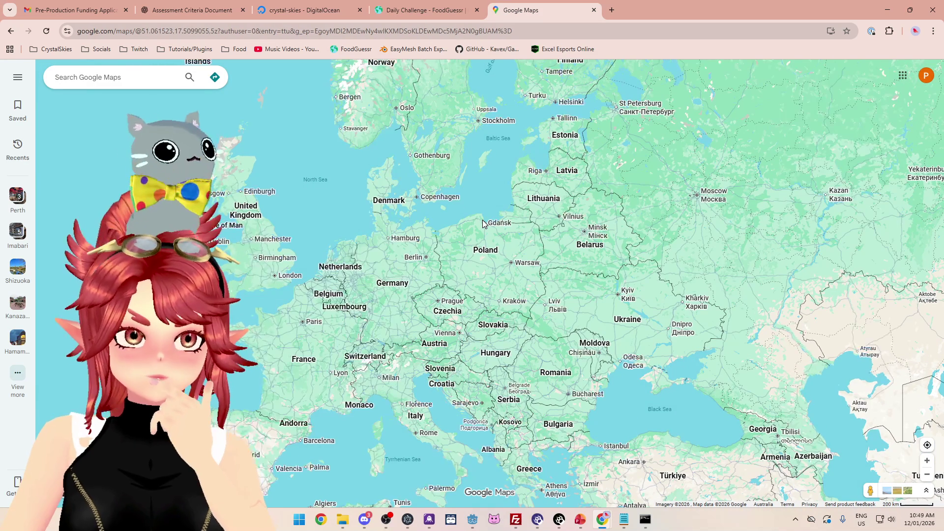
pyautogui.scroll(2, 483, 219)
pyautogui.moveTo(425, 217)
pyautogui.mouseDown()
pyautogui.moveTo(519, 149)
pyautogui.moveTo(522, 237)
pyautogui.moveTo(505, 146)
pyautogui.mouseUp()
pyautogui.moveTo(346, 242); pyautogui.dragTo(345, 204)
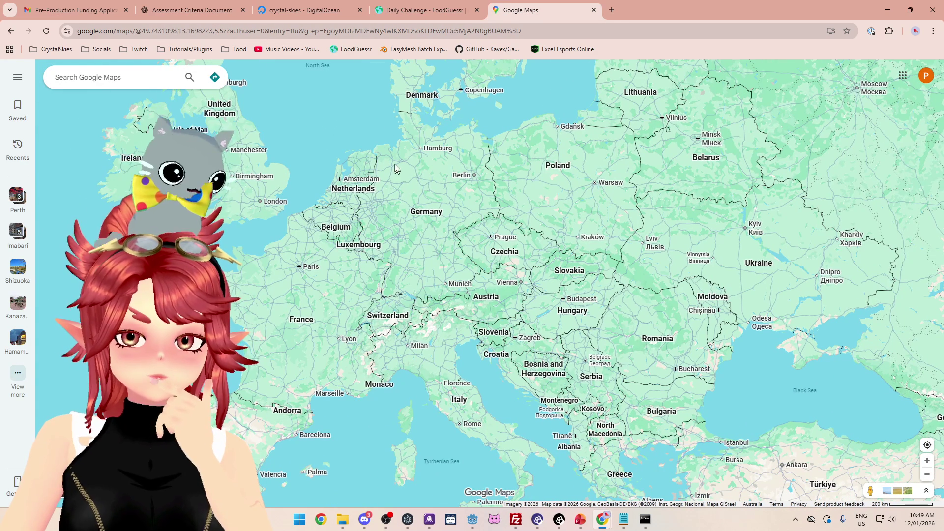
pyautogui.moveTo(358, 136)
pyautogui.mouseDown()
pyautogui.moveTo(357, 125)
pyautogui.moveTo(361, 198)
pyautogui.moveTo(358, 144)
pyautogui.mouseUp()
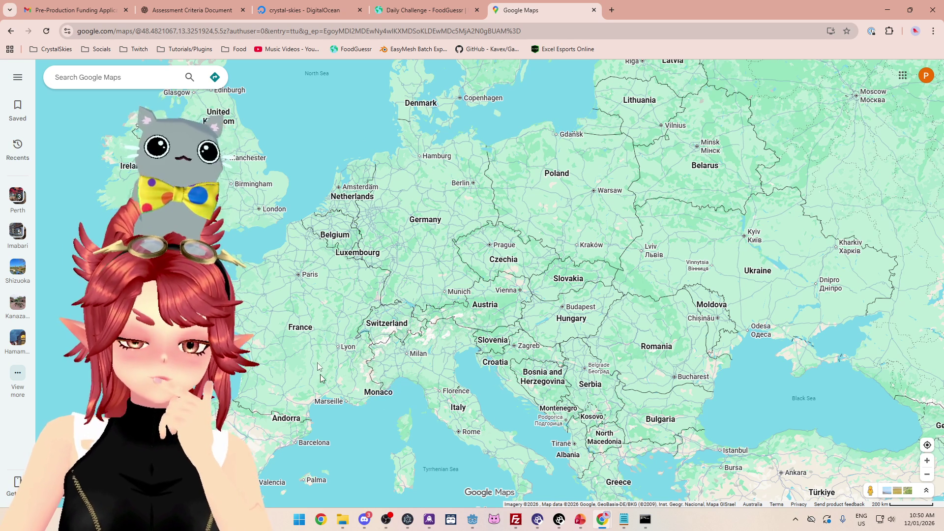
# Pan around Britain, Ireland, Scotland and France, then go back to the FoodGuessr round.
pyautogui.moveTo(302, 156)
pyautogui.mouseDown()
pyautogui.moveTo(328, 177)
pyautogui.moveTo(364, 143)
pyautogui.moveTo(393, 135)
pyautogui.moveTo(342, 257)
pyautogui.moveTo(331, 312)
pyautogui.moveTo(369, 228)
pyautogui.moveTo(364, 135)
pyautogui.moveTo(388, 133)
pyautogui.moveTo(398, 144)
pyautogui.mouseUp()
pyautogui.moveTo(308, 115); pyautogui.dragTo(329, 132)
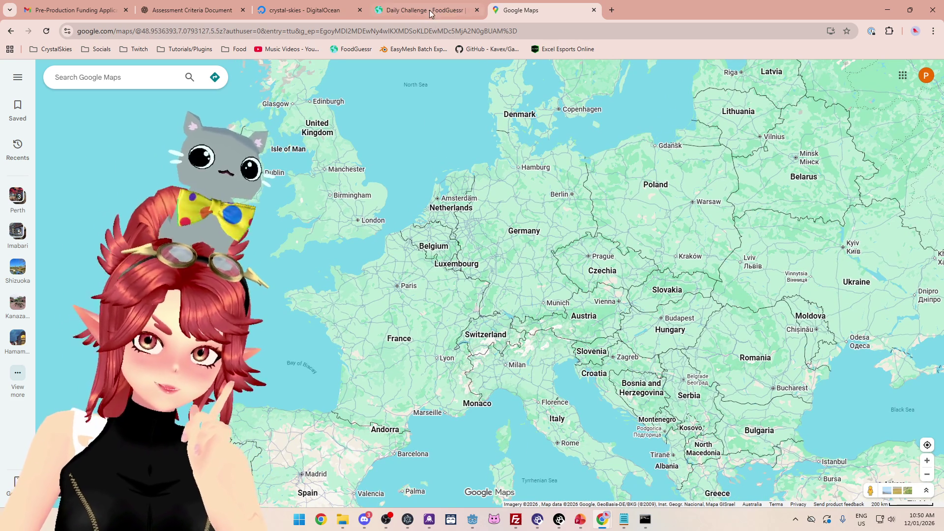
pyautogui.moveTo(433, 152); pyautogui.dragTo(430, 177)
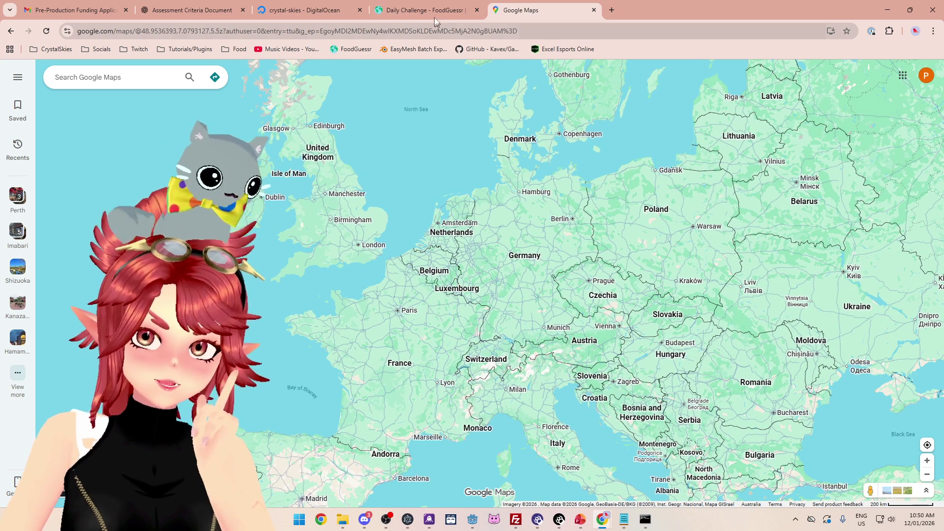
pyautogui.moveTo(395, 141); pyautogui.dragTo(411, 142)
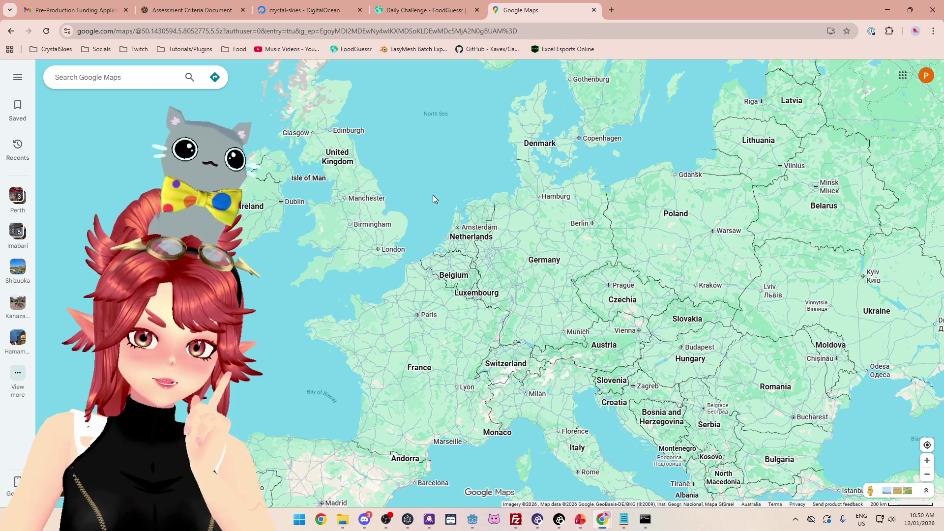
pyautogui.moveTo(433, 195); pyautogui.dragTo(435, 180)
pyautogui.click(435, 15)
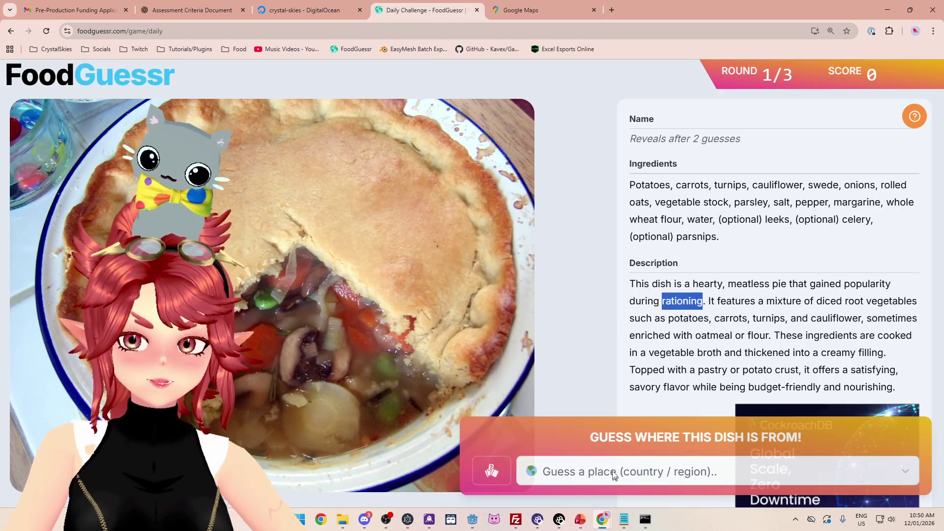
# Guess France as the first country, then glance at the map again.
pyautogui.click(615, 473)
pyautogui.write('fr')
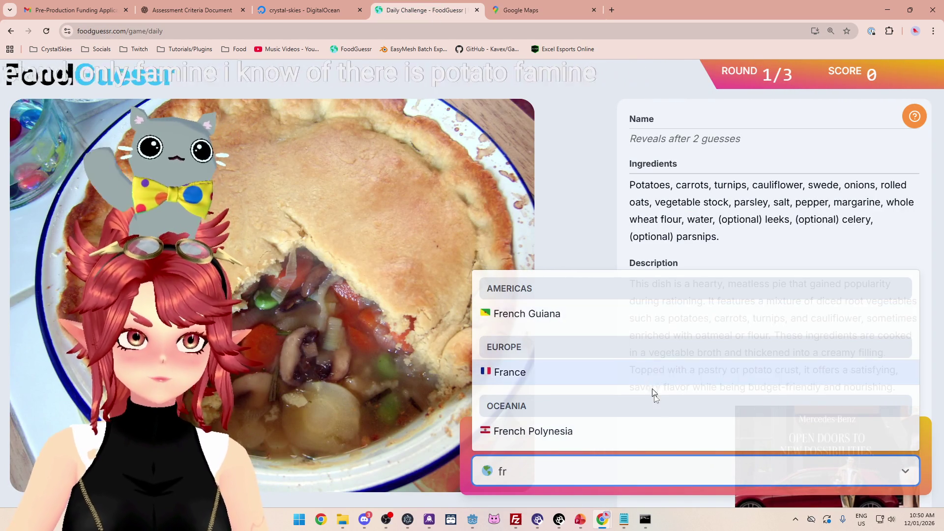
pyautogui.click(603, 375)
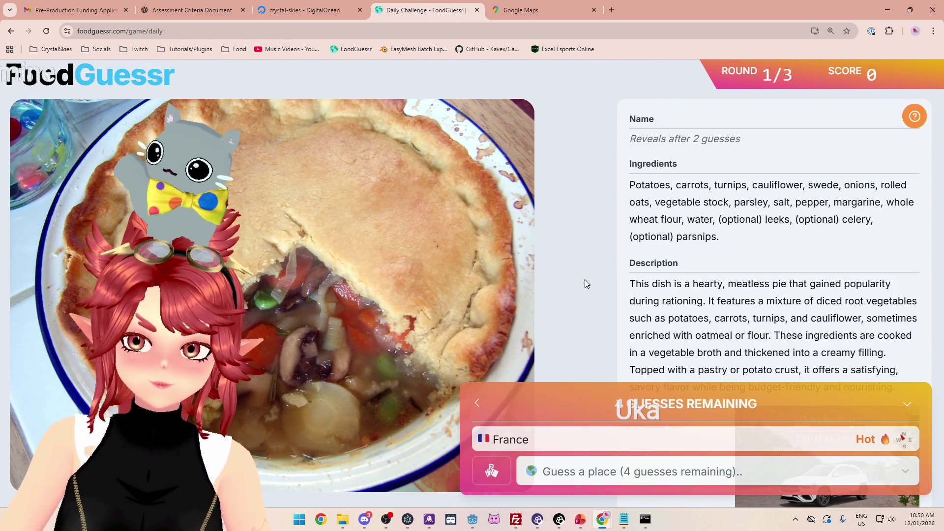
pyautogui.click(522, 21)
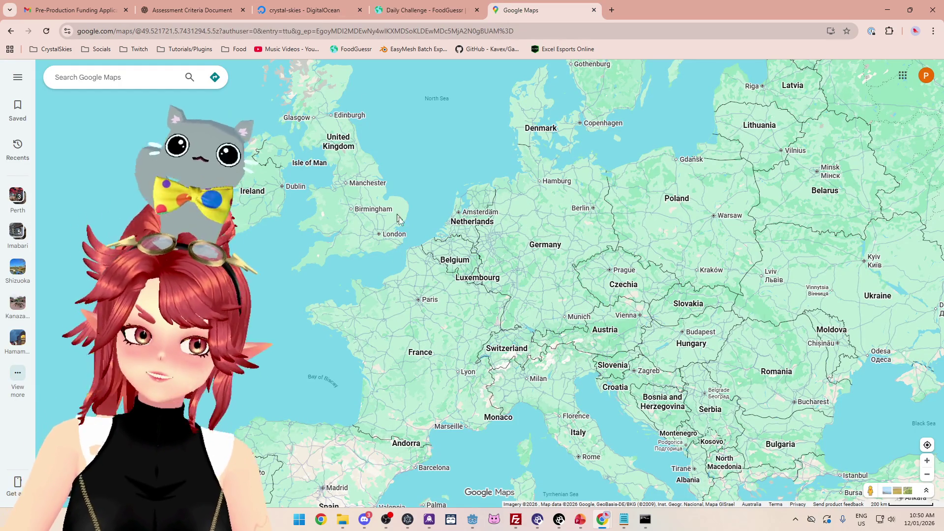
pyautogui.click(435, 16)
# Guess United Kingdom to reveal Woolton Pie, vote Yum, and start round 2.
pyautogui.click(711, 475)
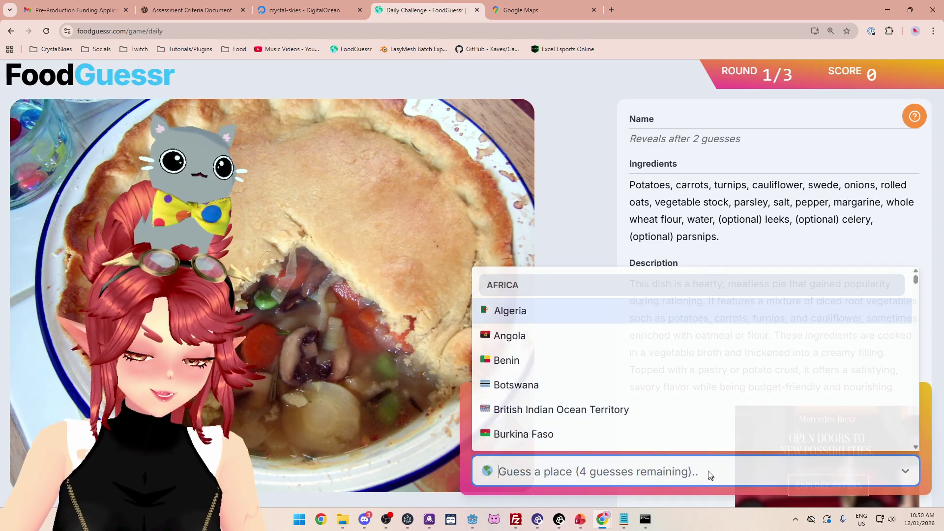
pyautogui.write('uni')
pyautogui.click(698, 432)
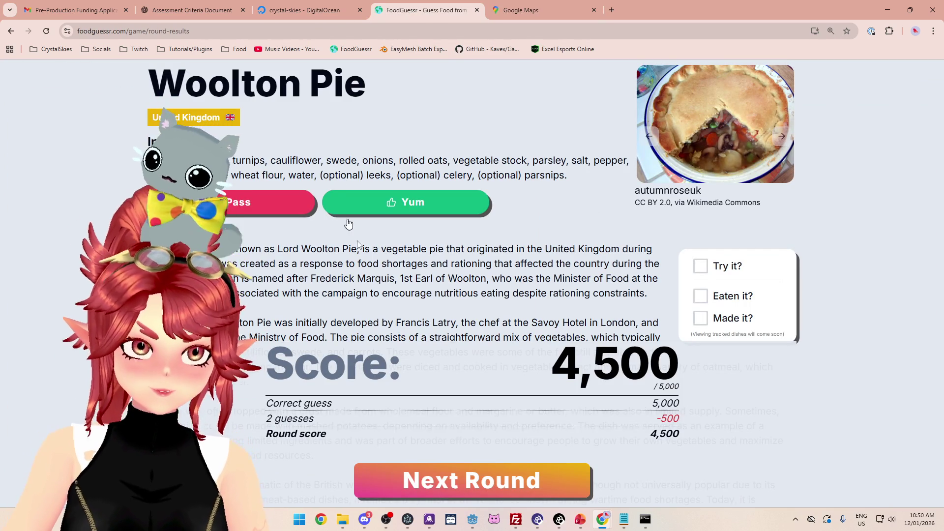
pyautogui.click(450, 211)
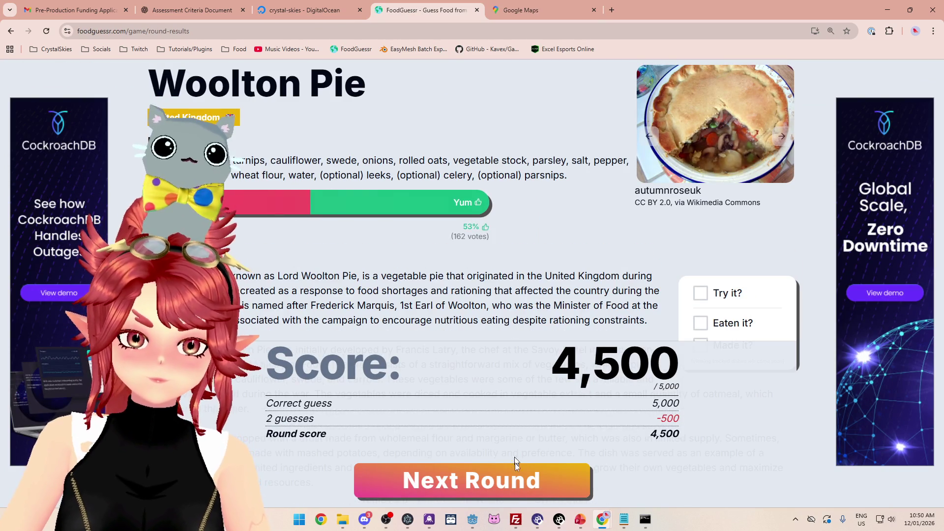
pyautogui.click(515, 465)
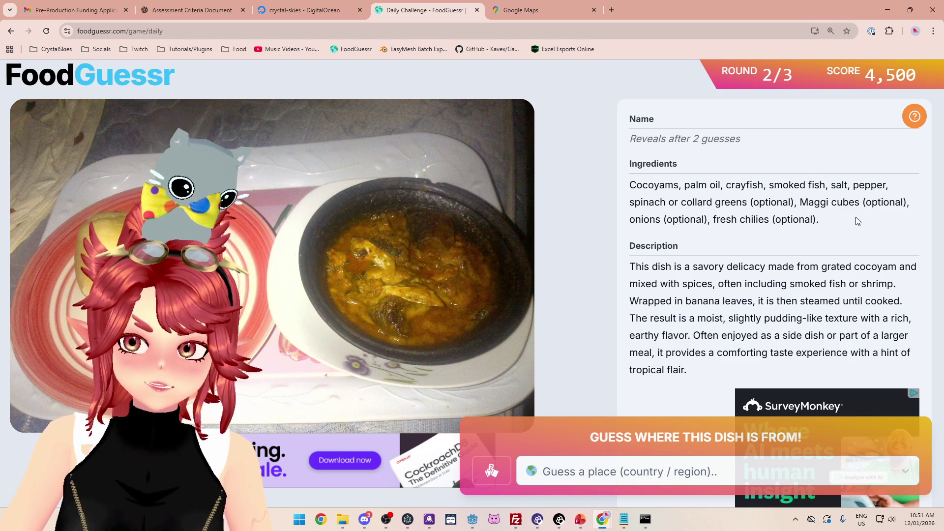
pyautogui.moveTo(798, 202); pyautogui.dragTo(856, 202)
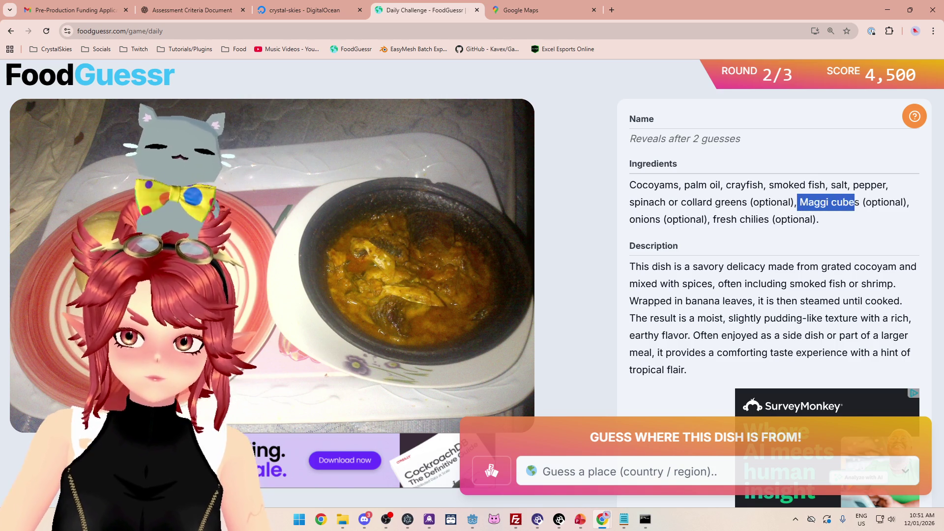
pyautogui.moveTo(746, 220); pyautogui.dragTo(732, 220)
pyautogui.moveTo(659, 264); pyautogui.dragTo(766, 264)
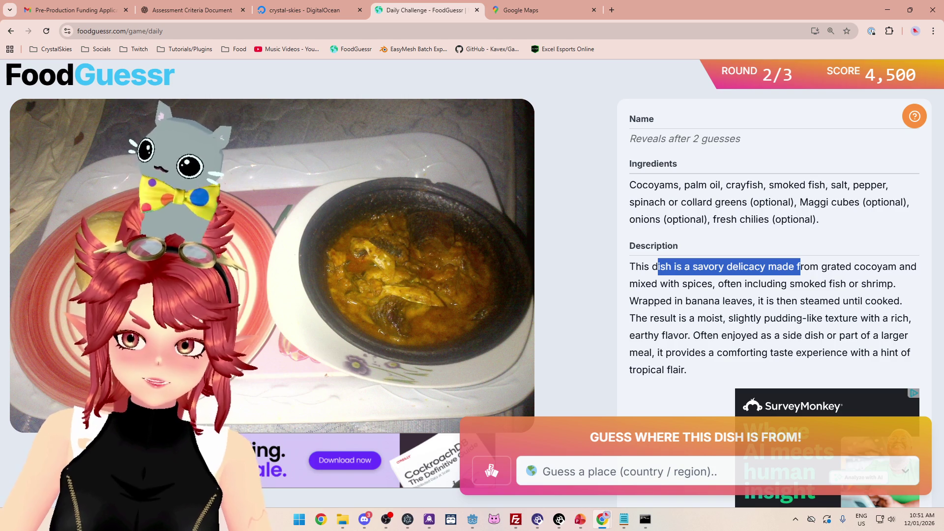
pyautogui.moveTo(899, 266); pyautogui.dragTo(805, 269)
pyautogui.moveTo(662, 285); pyautogui.dragTo(872, 284)
pyautogui.moveTo(648, 301); pyautogui.dragTo(822, 301)
pyautogui.click(822, 301)
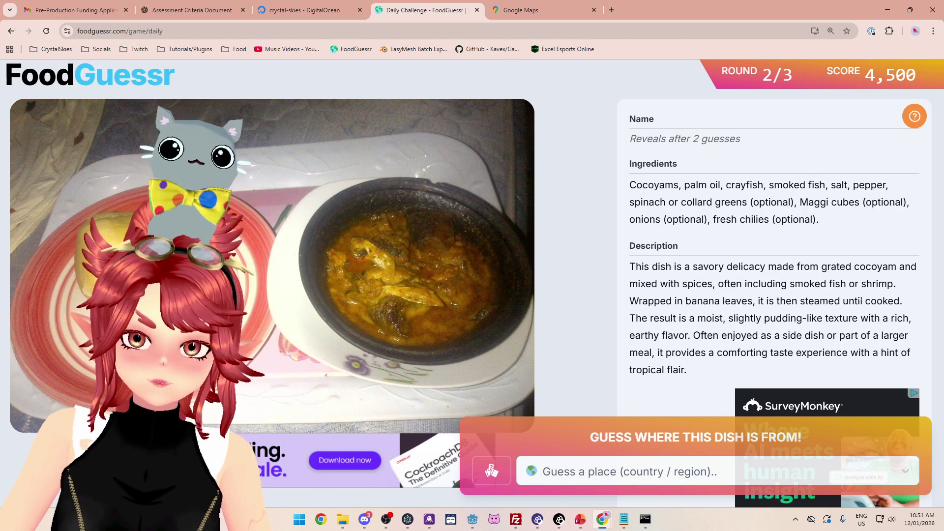
pyautogui.moveTo(686, 301); pyautogui.dragTo(883, 301)
pyautogui.moveTo(686, 319); pyautogui.dragTo(809, 319)
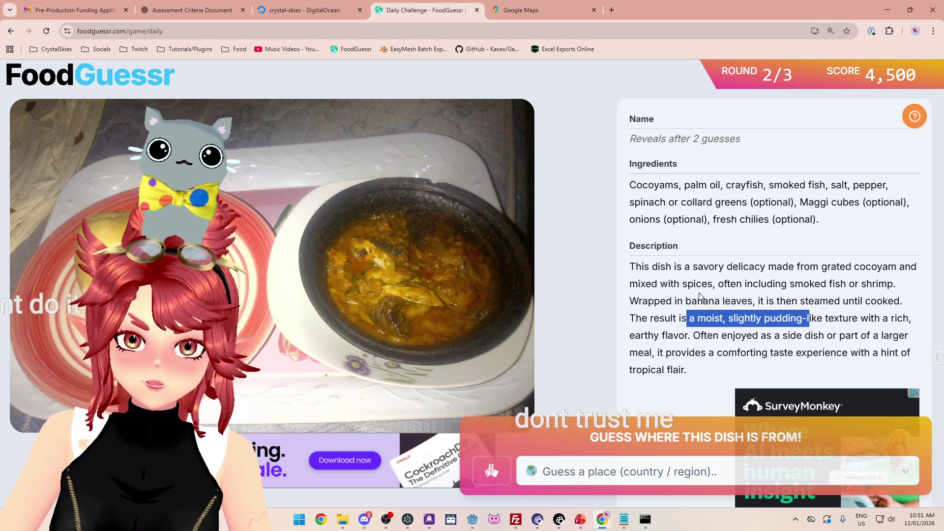
pyautogui.moveTo(686, 301); pyautogui.dragTo(780, 301)
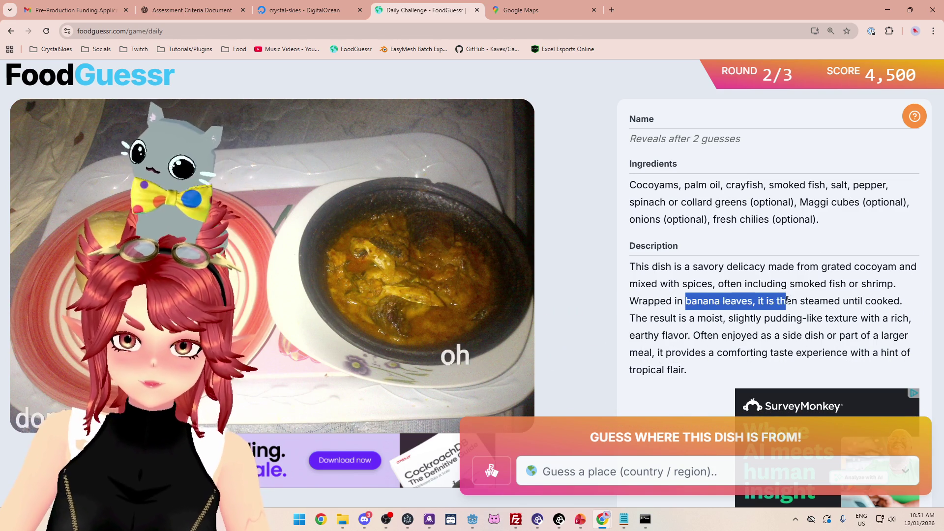
pyautogui.moveTo(687, 318)
pyautogui.mouseDown()
pyautogui.moveTo(868, 319)
pyautogui.moveTo(734, 318)
pyautogui.mouseUp()
pyautogui.moveTo(648, 336); pyautogui.dragTo(836, 335)
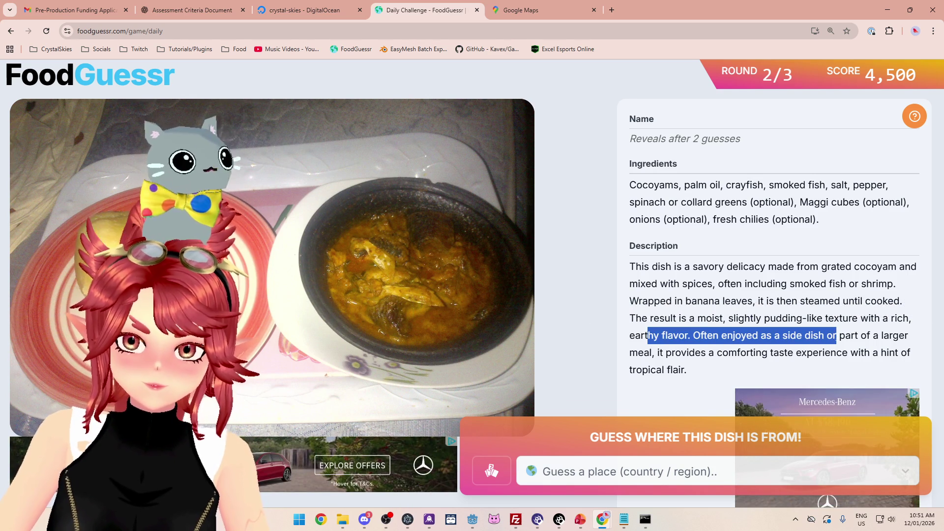
pyautogui.moveTo(896, 335); pyautogui.dragTo(804, 335)
pyautogui.moveTo(667, 353); pyautogui.dragTo(892, 354)
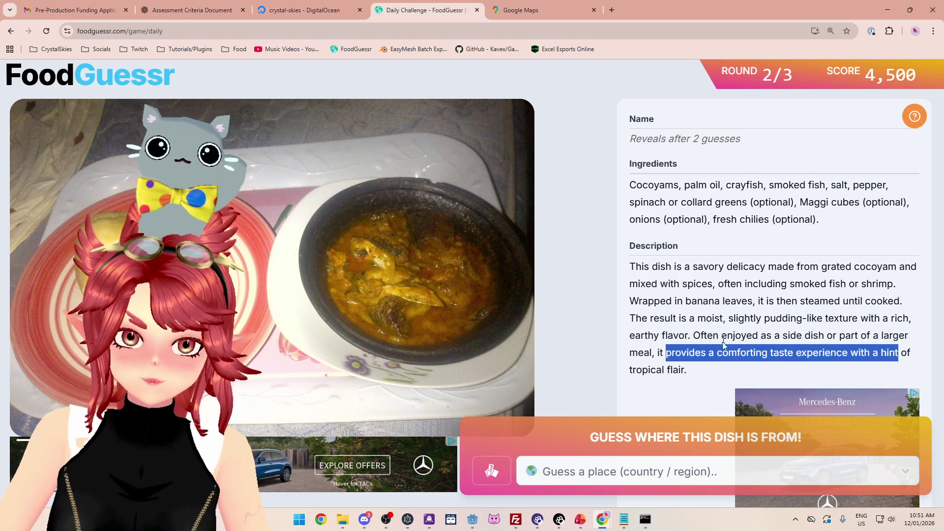